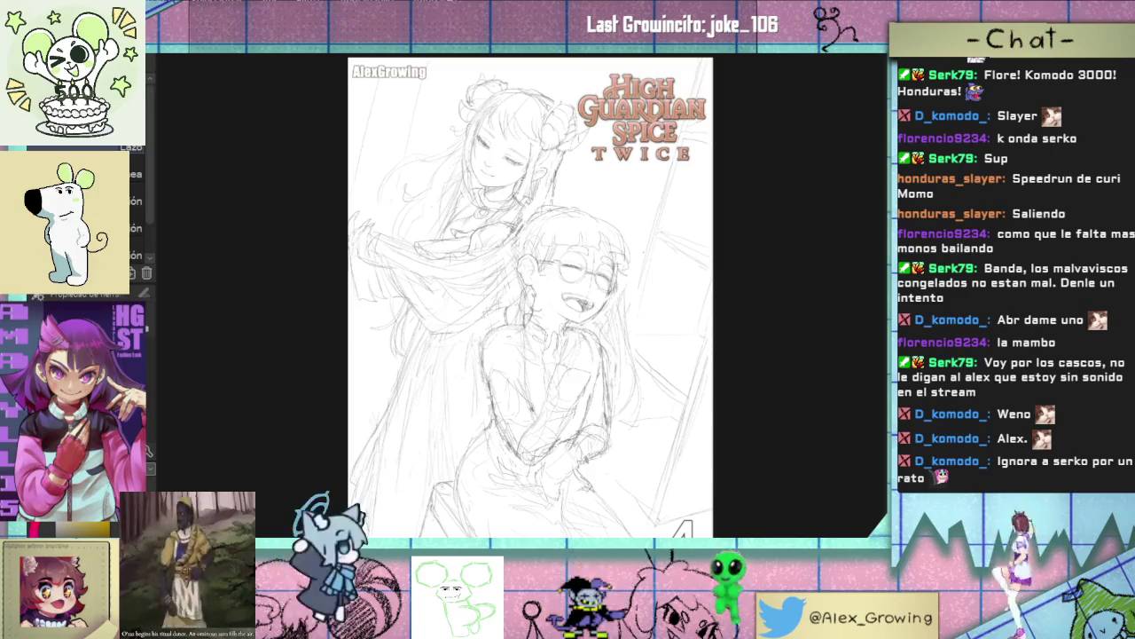
# - Zoom in on the laughing girl's glasses and mouth, then back out to her upper body
pyautogui.click(567, 292)
pyautogui.click(562, 225)
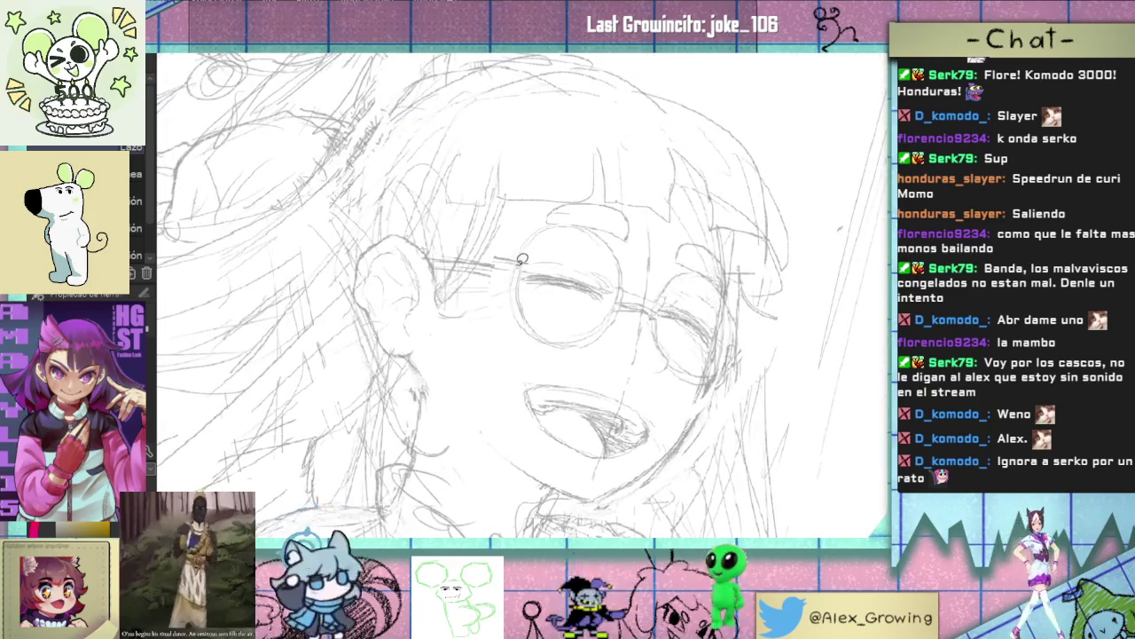
pyautogui.keyDown('alt'); pyautogui.click(547, 289); pyautogui.keyUp('alt')
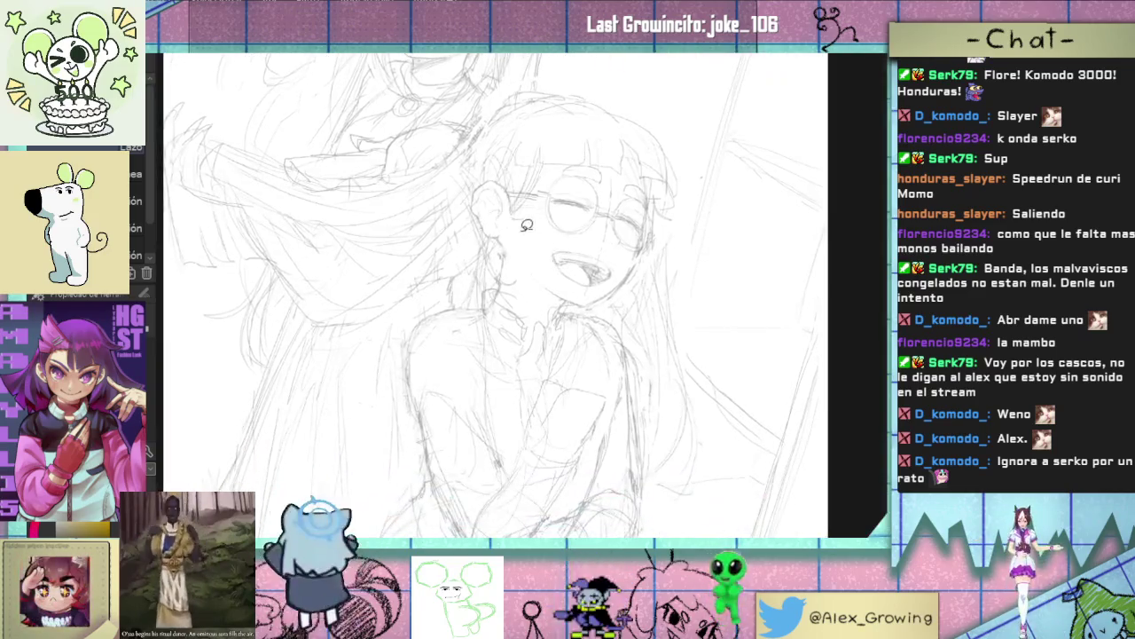
pyautogui.keyDown('alt'); pyautogui.click(489, 213); pyautogui.keyUp('alt')
pyautogui.moveTo(637, 189)
pyautogui.mouseDown()
pyautogui.moveTo(587, 233)
pyautogui.moveTo(584, 180)
pyautogui.mouseUp()
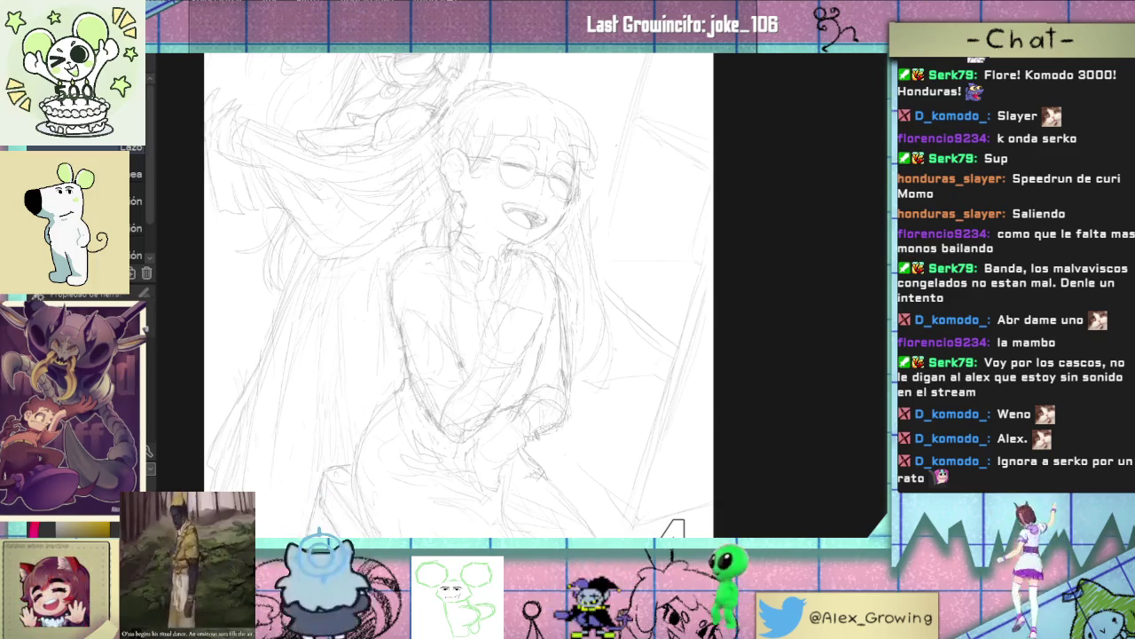
# - Switch to the Mechanical Pencil brush and zoom back out to the whole cover
pyautogui.scroll(1, 429, 373)
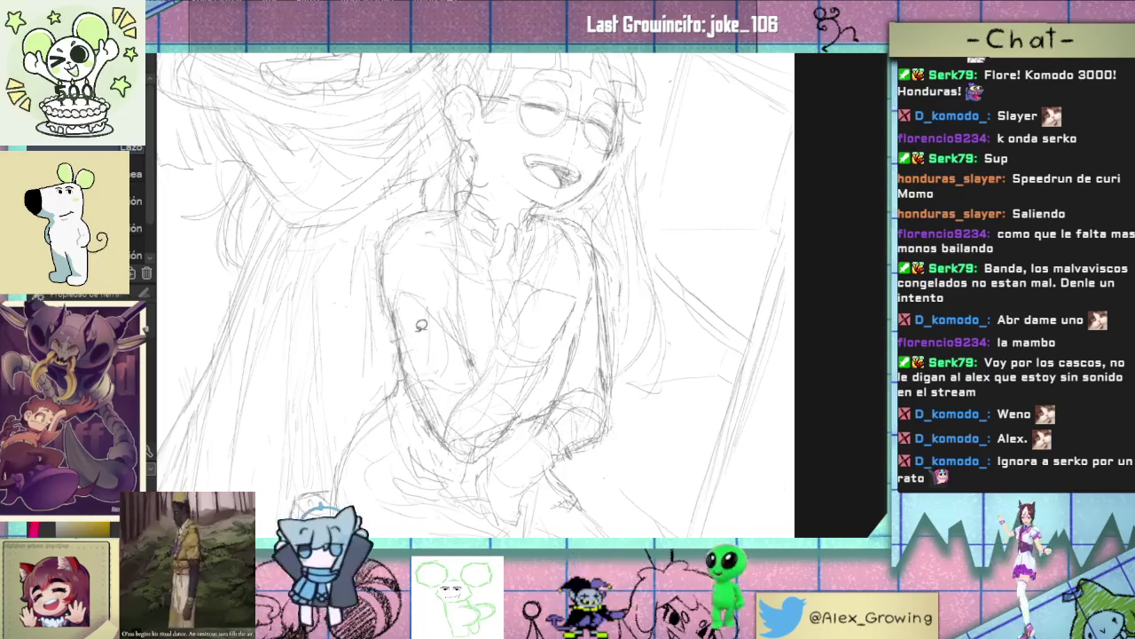
pyautogui.press('b')
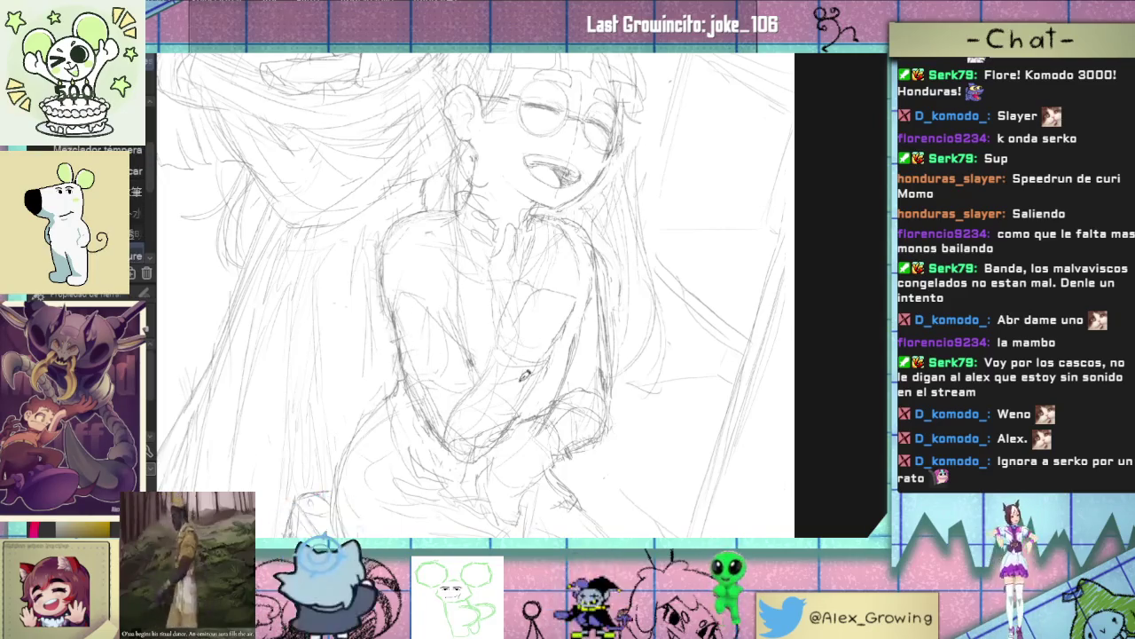
pyautogui.moveTo(435, 381); pyautogui.dragTo(457, 435)
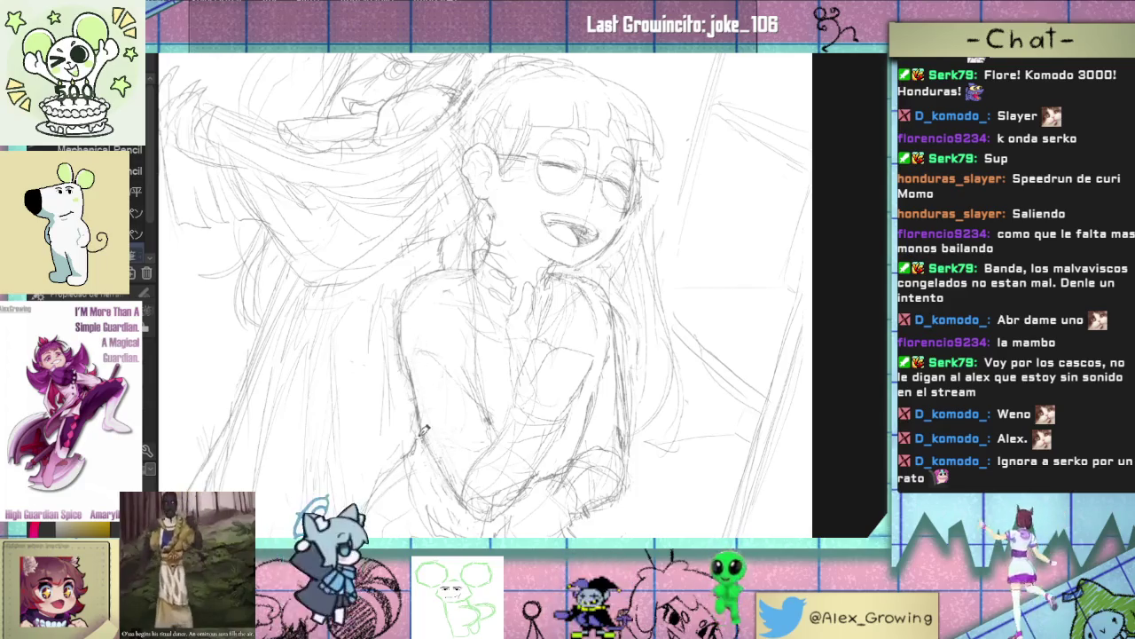
pyautogui.scroll(-3, 428, 438)
pyautogui.scroll(-2, 428, 438)
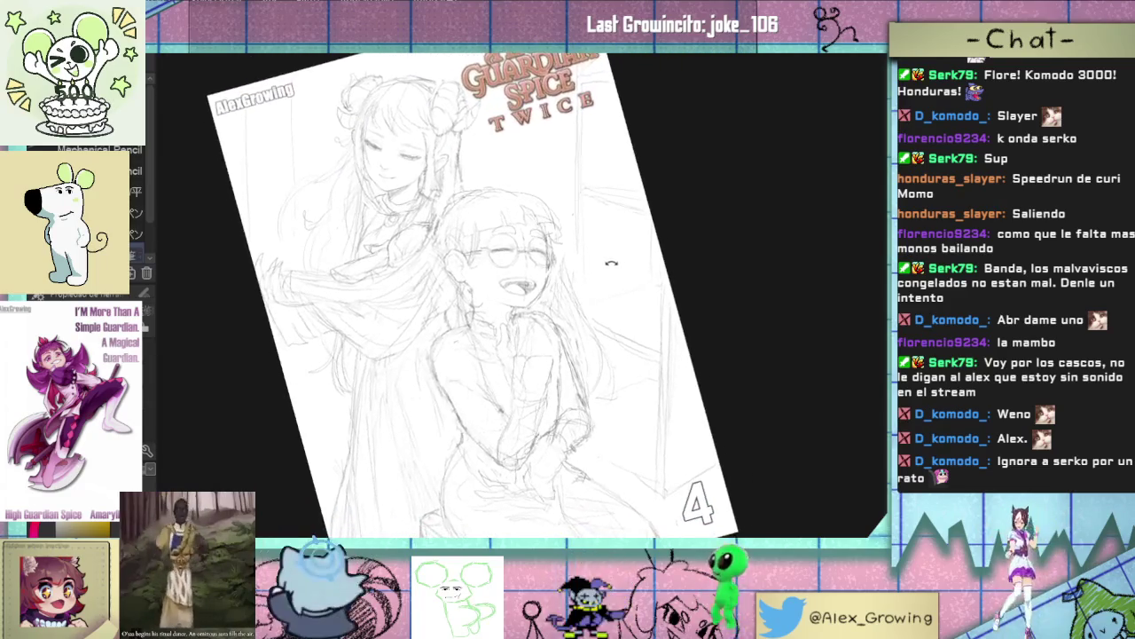
# - Turn the page upright, try a dark stroke in the hair, then undo it
pyautogui.moveTo(615, 248)
pyautogui.mouseDown()
pyautogui.moveTo(591, 231)
pyautogui.moveTo(523, 274)
pyautogui.mouseUp()
pyautogui.scroll(3, 590, 231)
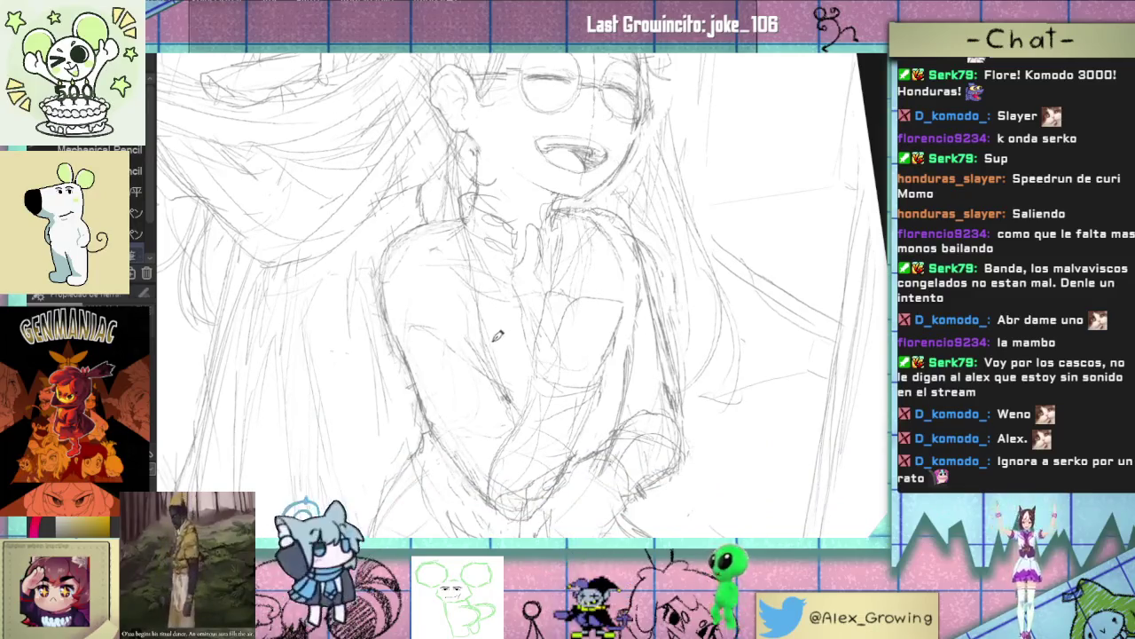
pyautogui.scroll(2, 479, 380)
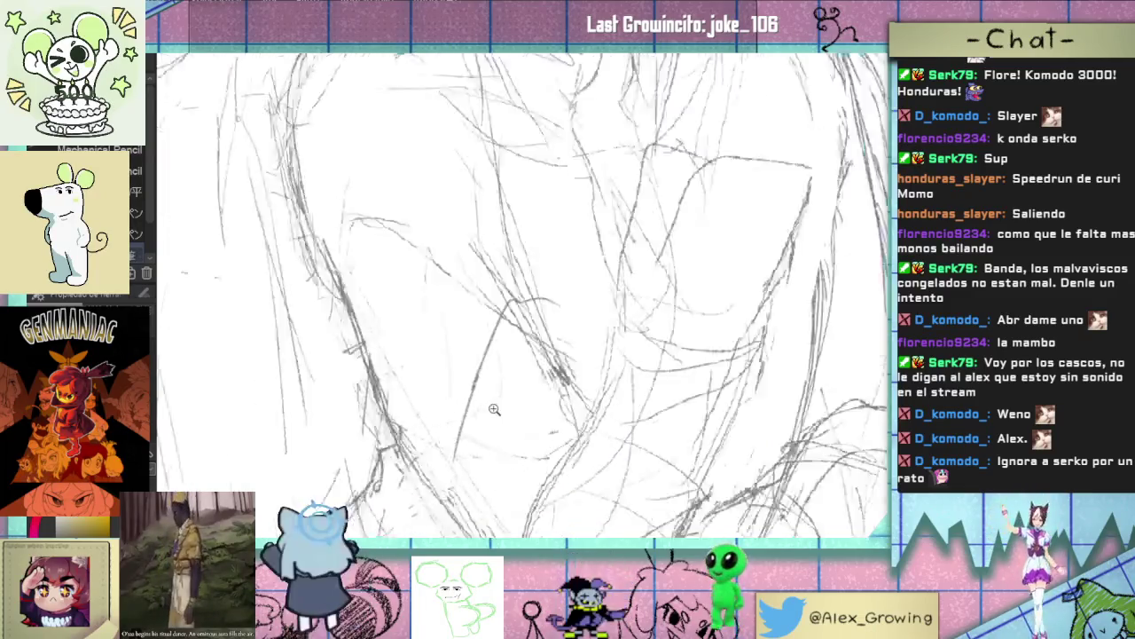
pyautogui.scroll(2, 479, 379)
pyautogui.moveTo(537, 303); pyautogui.dragTo(494, 408)
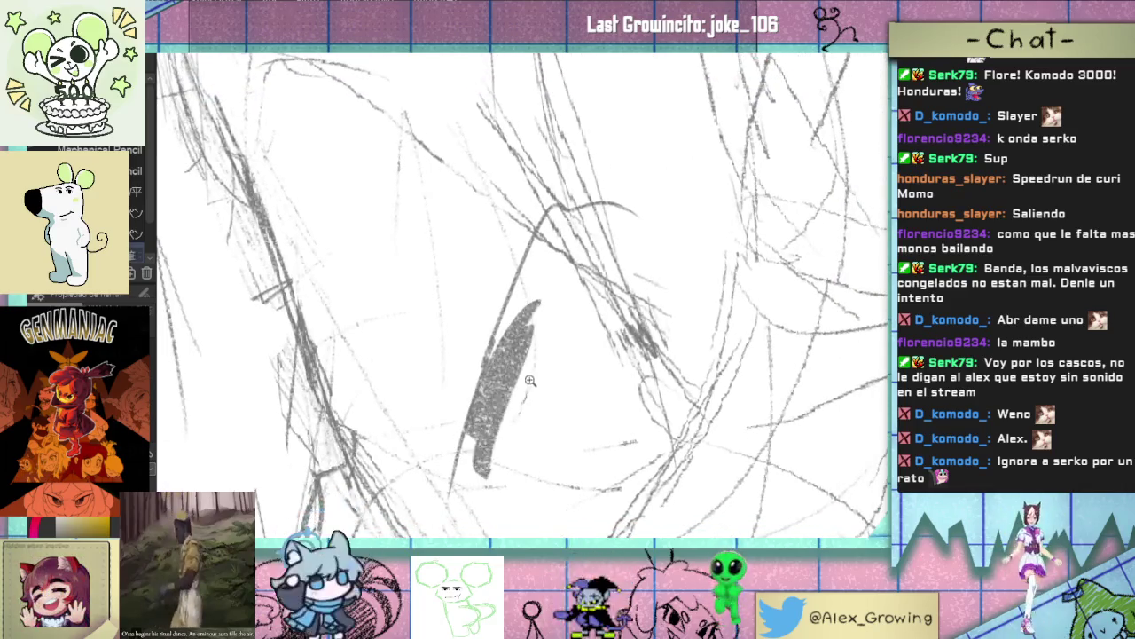
pyautogui.scroll(-2, 493, 408)
pyautogui.scroll(-2, 524, 391)
pyautogui.scroll(-2, 551, 372)
pyautogui.hotkey('ctrl', 'z')
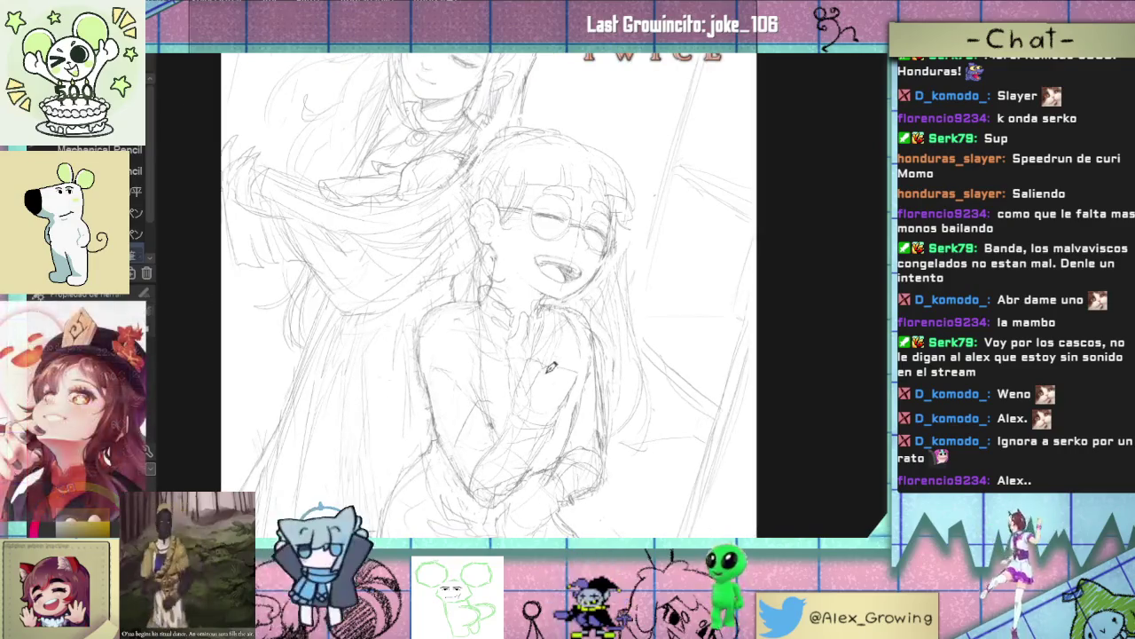
# - Zoom in closely on the laughing girl's face to redraw its lines
pyautogui.scroll(1, 462, 451)
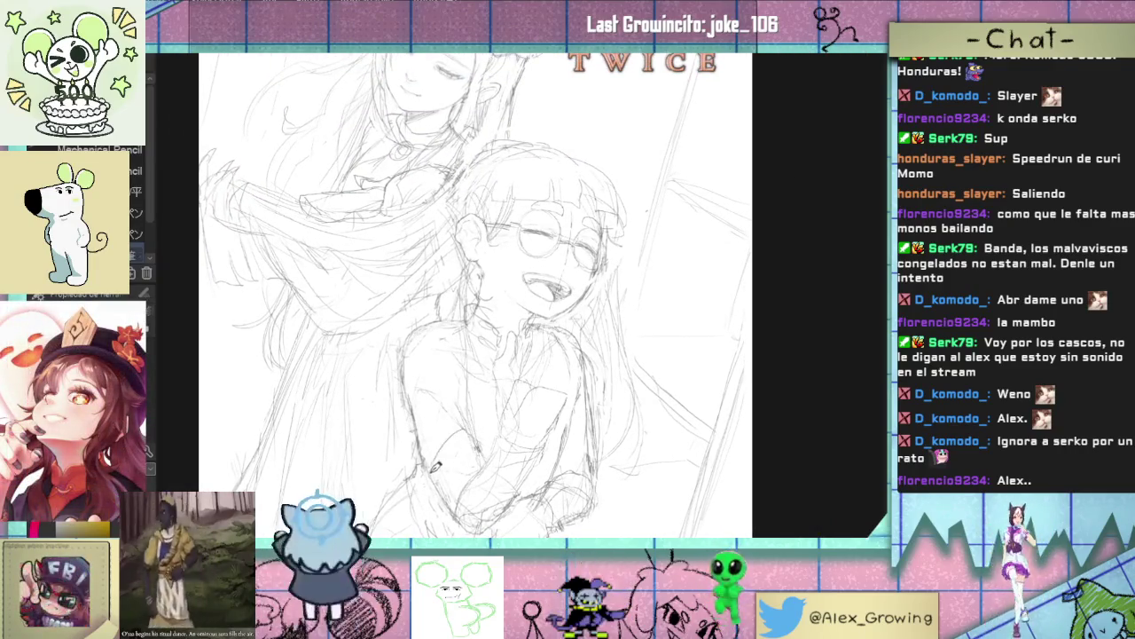
pyautogui.moveTo(463, 472); pyautogui.dragTo(472, 494)
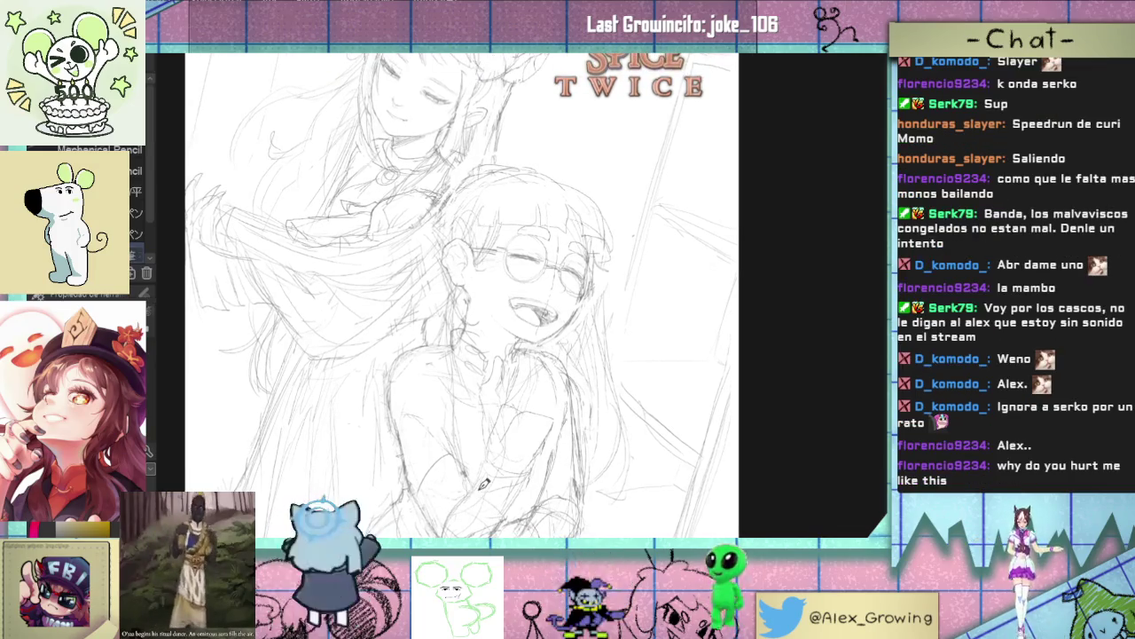
pyautogui.scroll(2, 492, 446)
pyautogui.scroll(2, 492, 446)
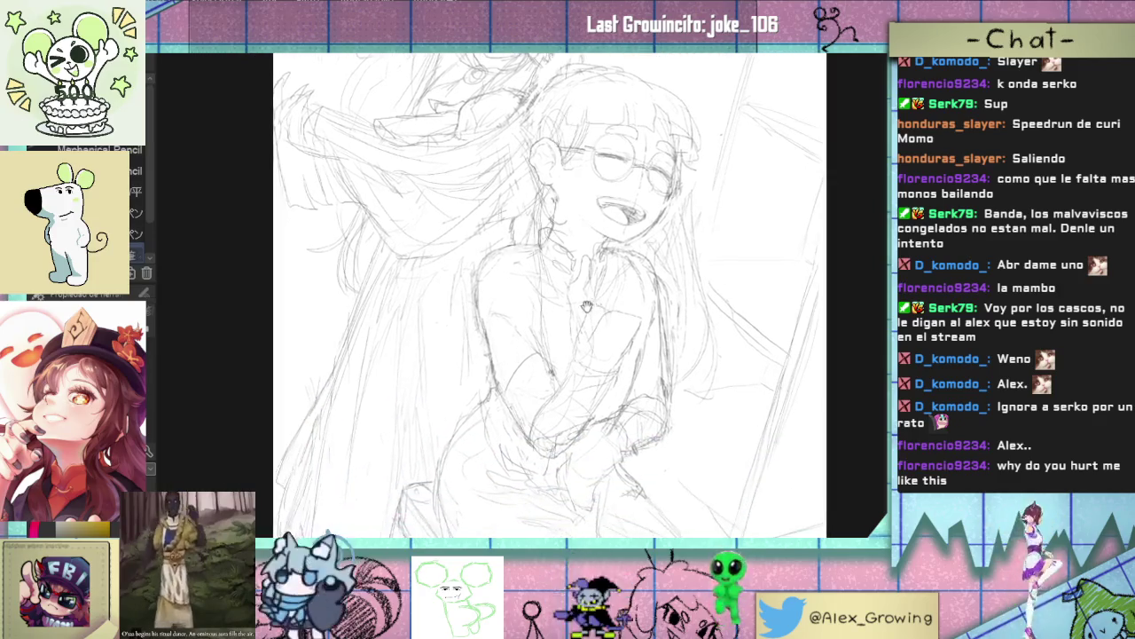
pyautogui.scroll(2, 532, 400)
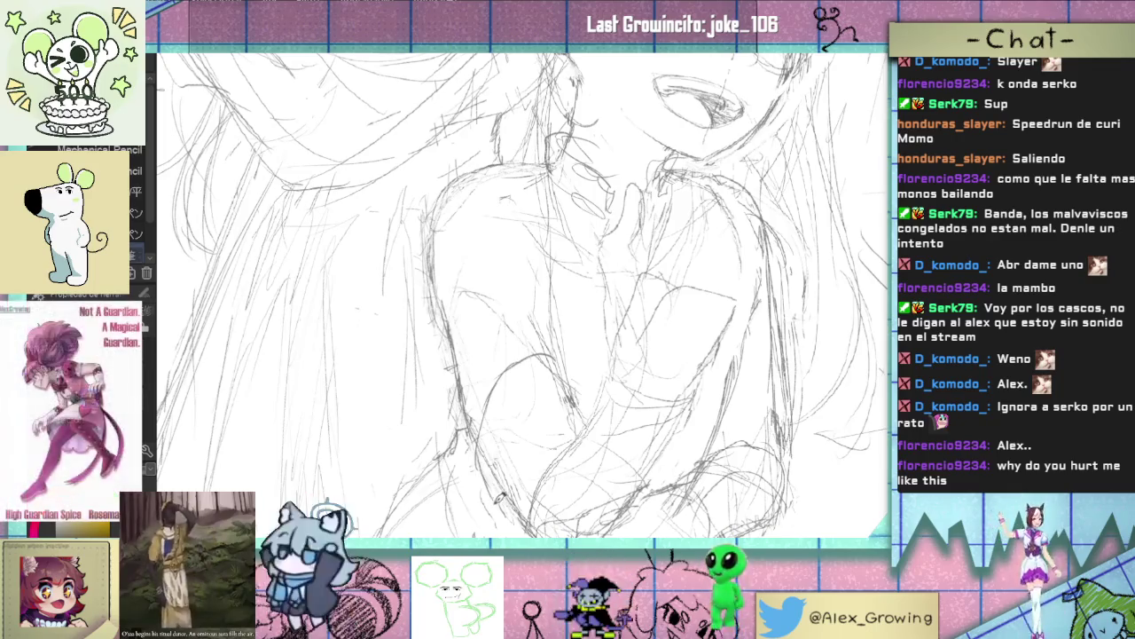
pyautogui.scroll(1, 479, 465)
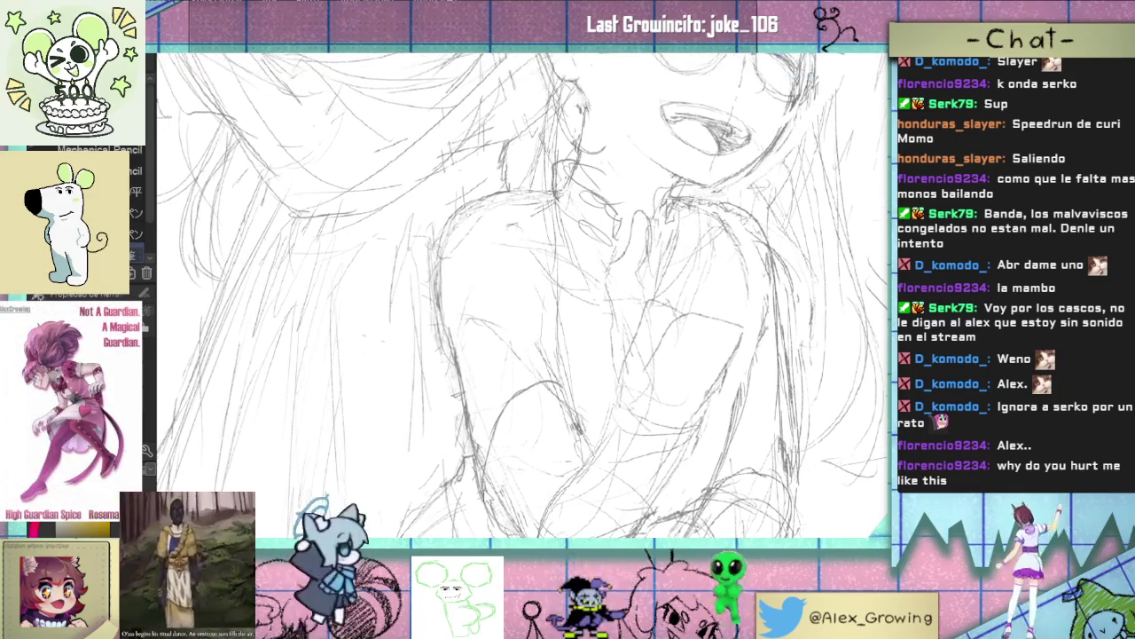
pyautogui.scroll(1, 478, 382)
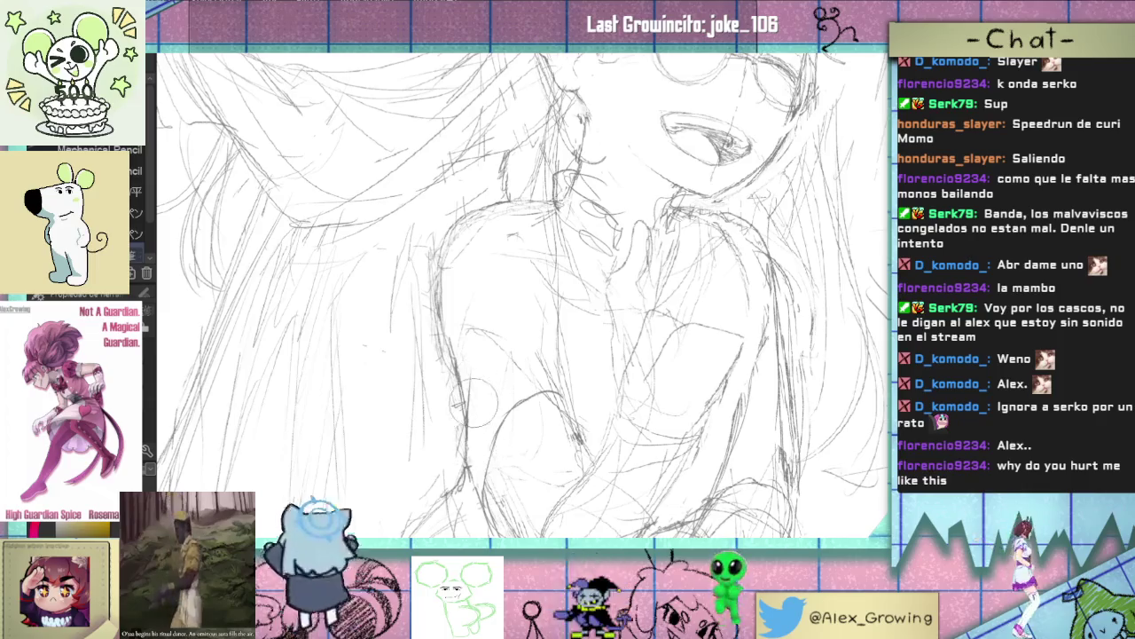
pyautogui.moveTo(479, 386); pyautogui.dragTo(475, 430)
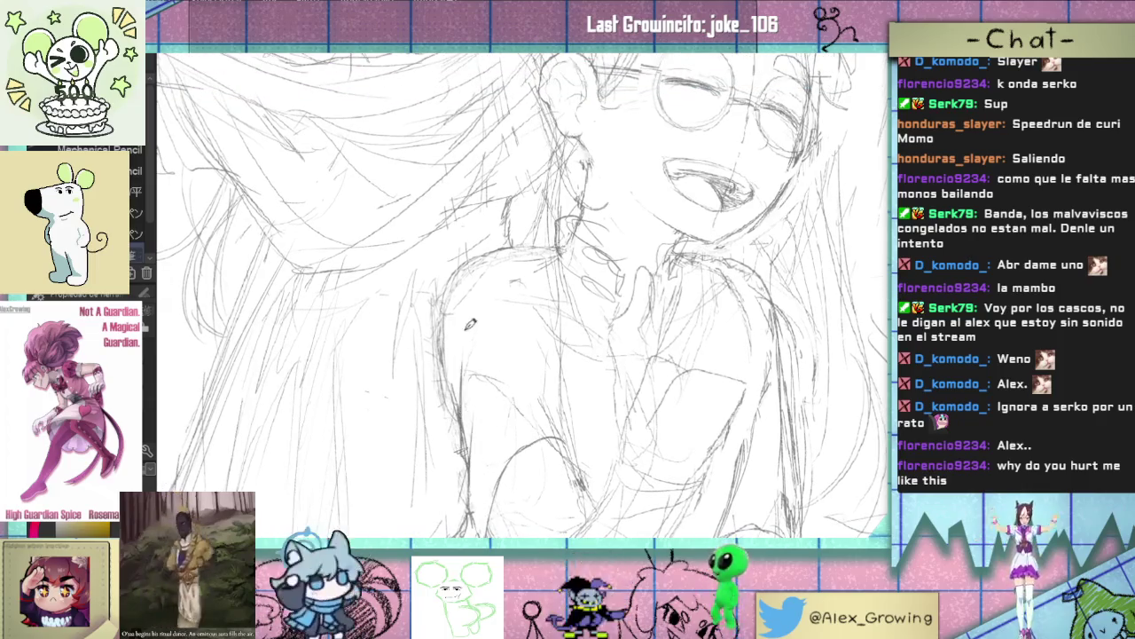
pyautogui.scroll(2, 470, 328)
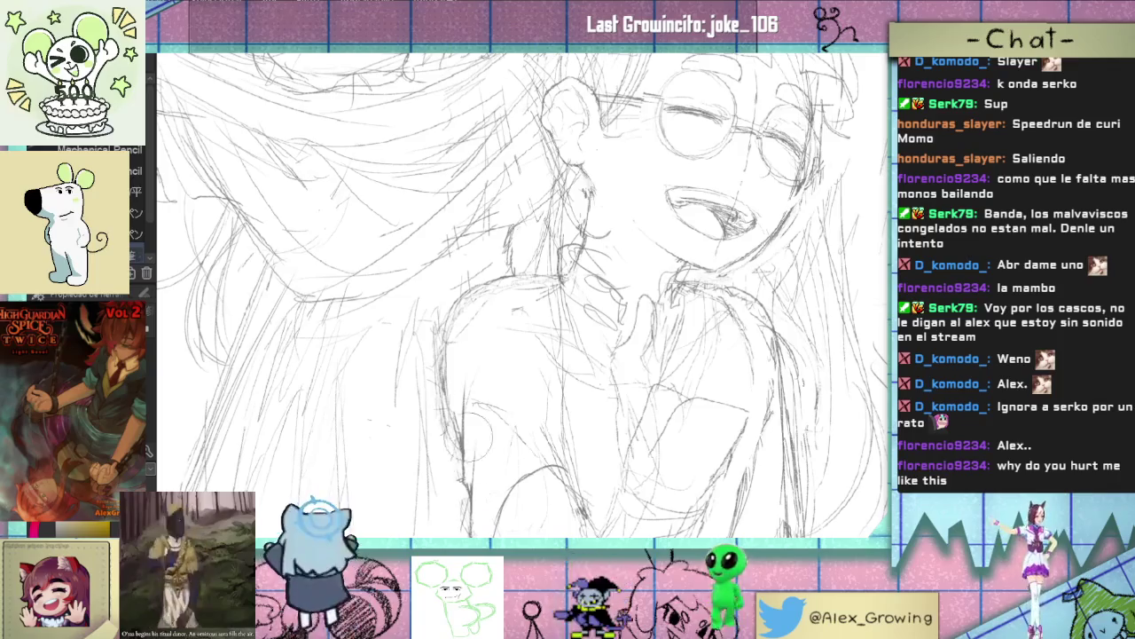
pyautogui.scroll(3, 470, 447)
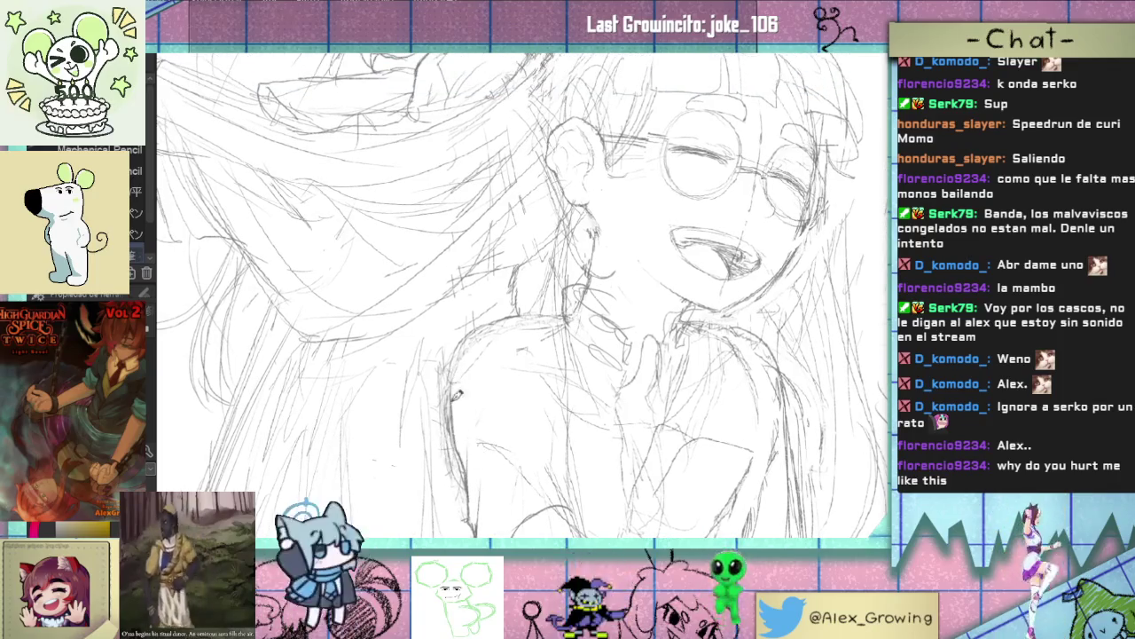
pyautogui.scroll(-2, 456, 390)
pyautogui.scroll(2, 462, 426)
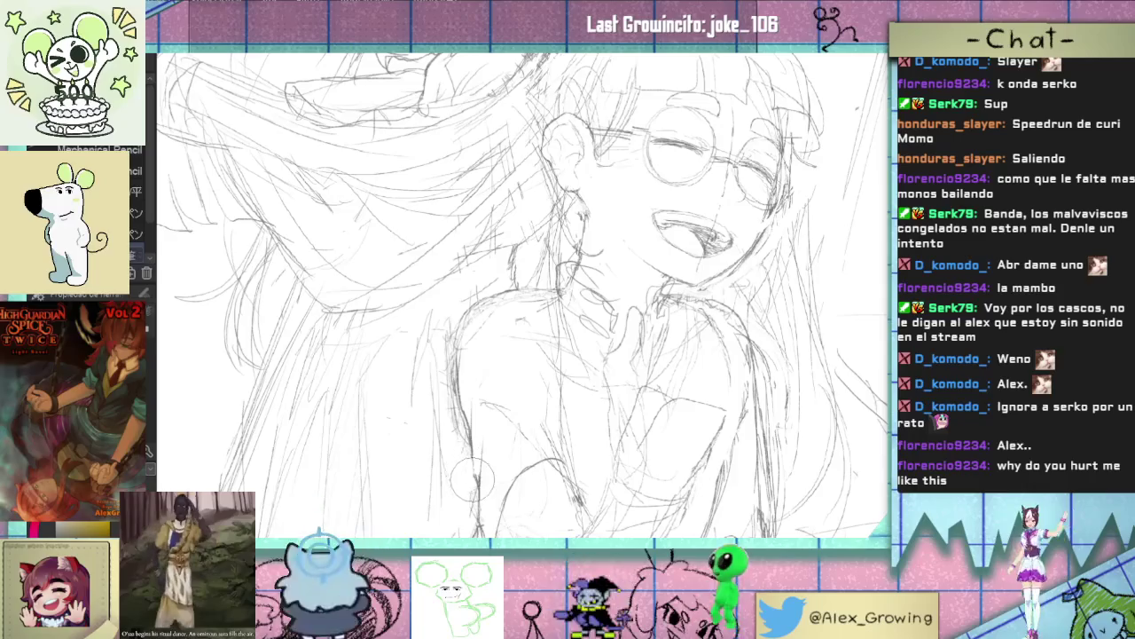
pyautogui.scroll(2, 466, 453)
pyautogui.scroll(2, 479, 426)
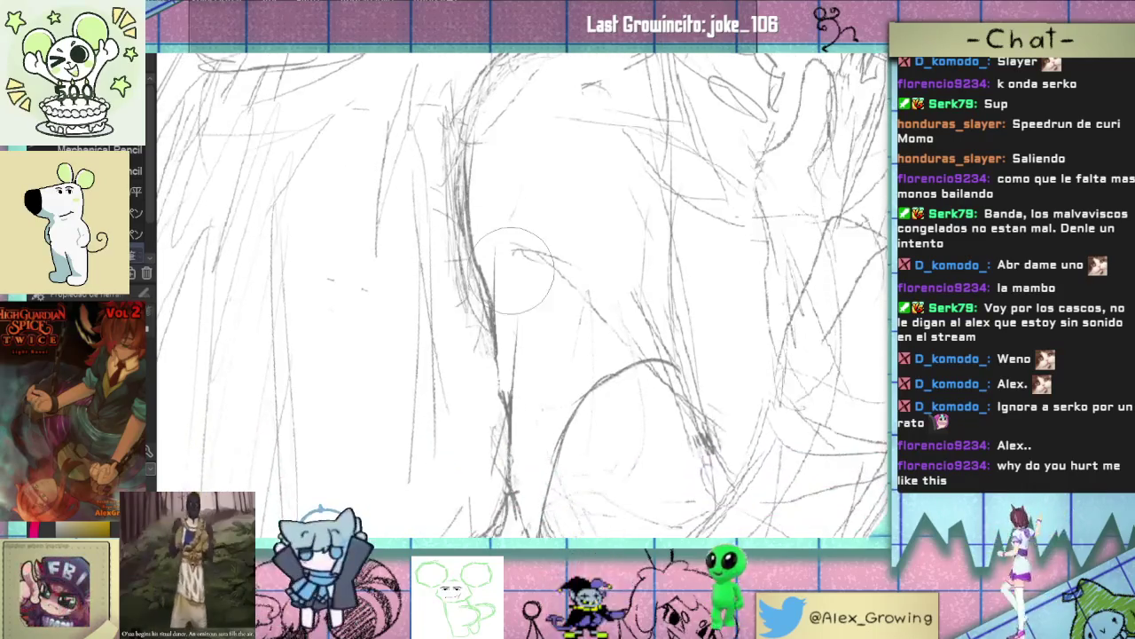
# - Shrink the pencil brush and tilt the view around the face for redrawing
pyautogui.press('[')
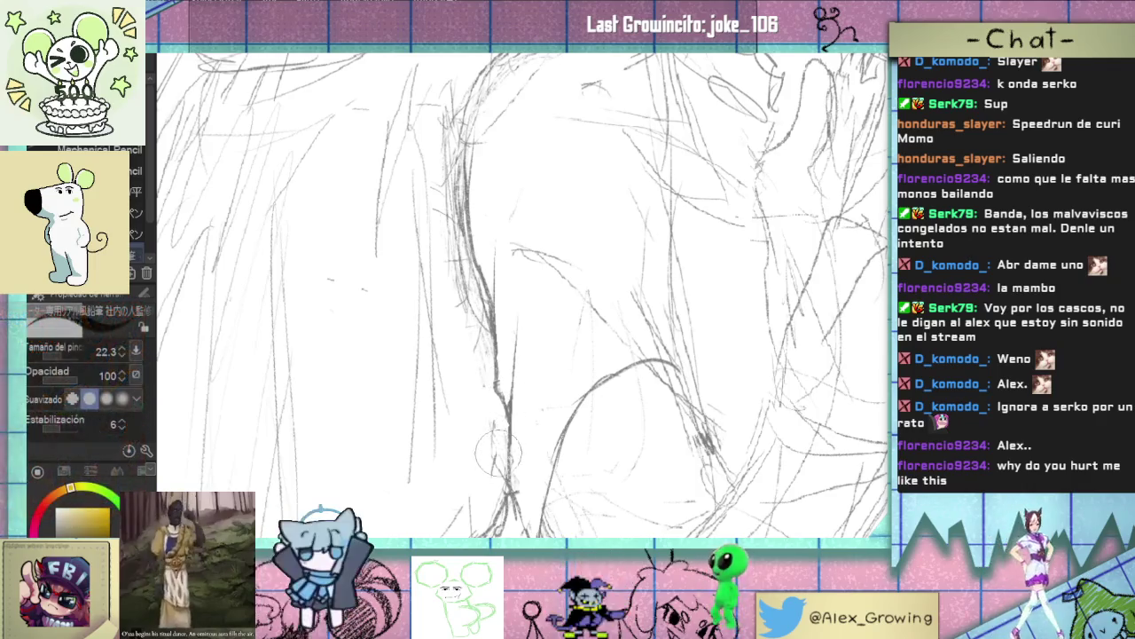
pyautogui.scroll(-2, 488, 417)
pyautogui.moveTo(486, 398); pyautogui.dragTo(497, 448)
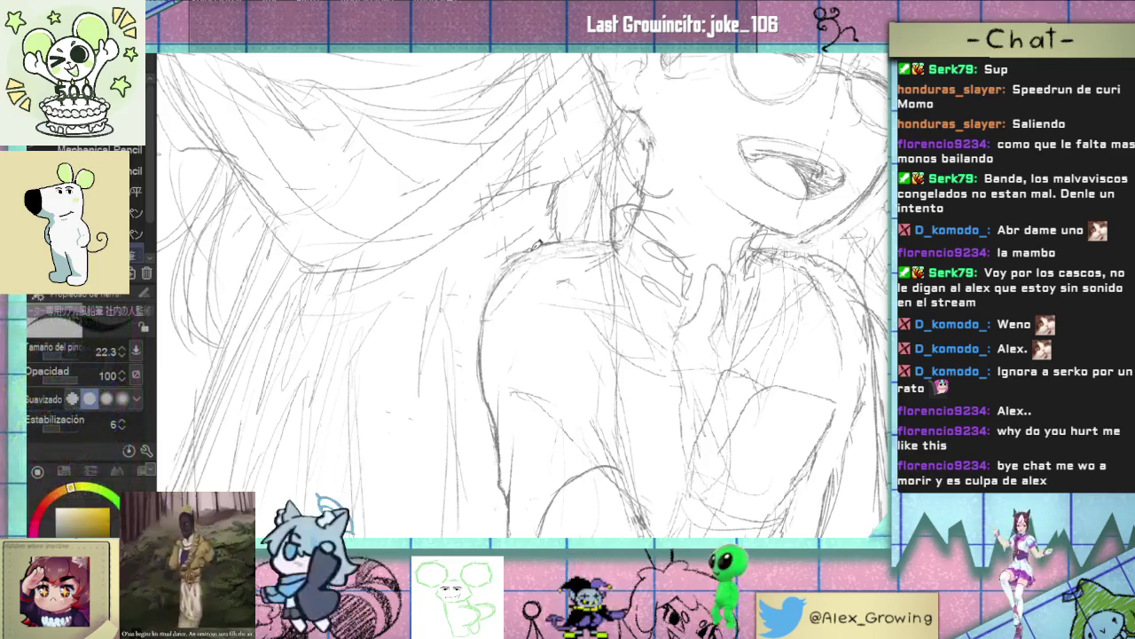
pyautogui.hotkey('ctrl', '0')
pyautogui.scroll(3, 566, 360)
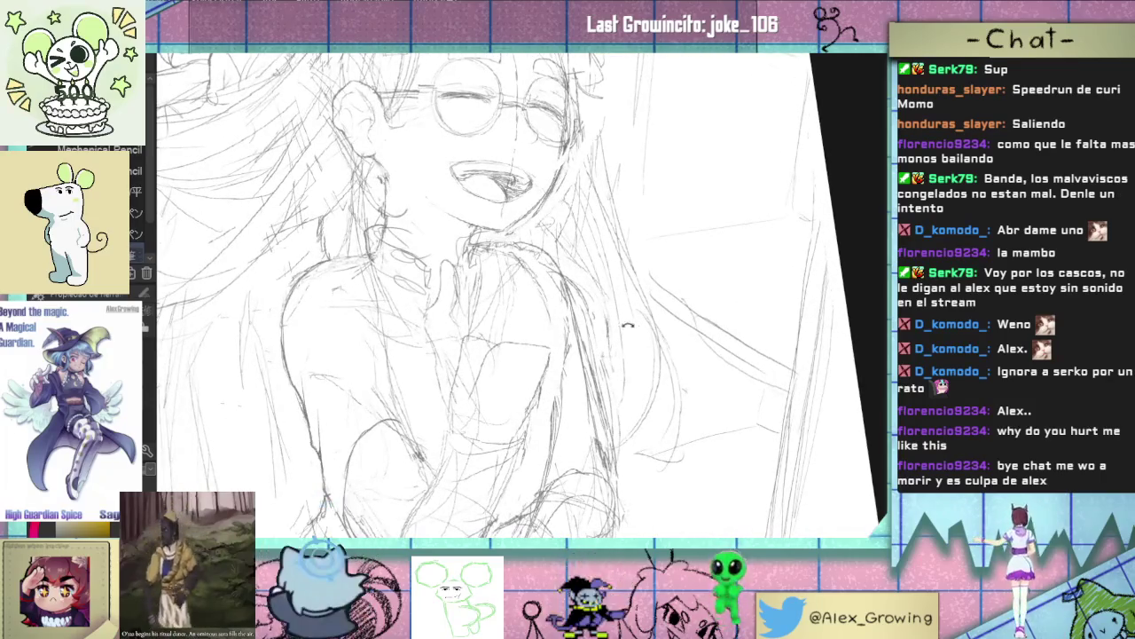
pyautogui.moveTo(626, 327); pyautogui.dragTo(592, 368)
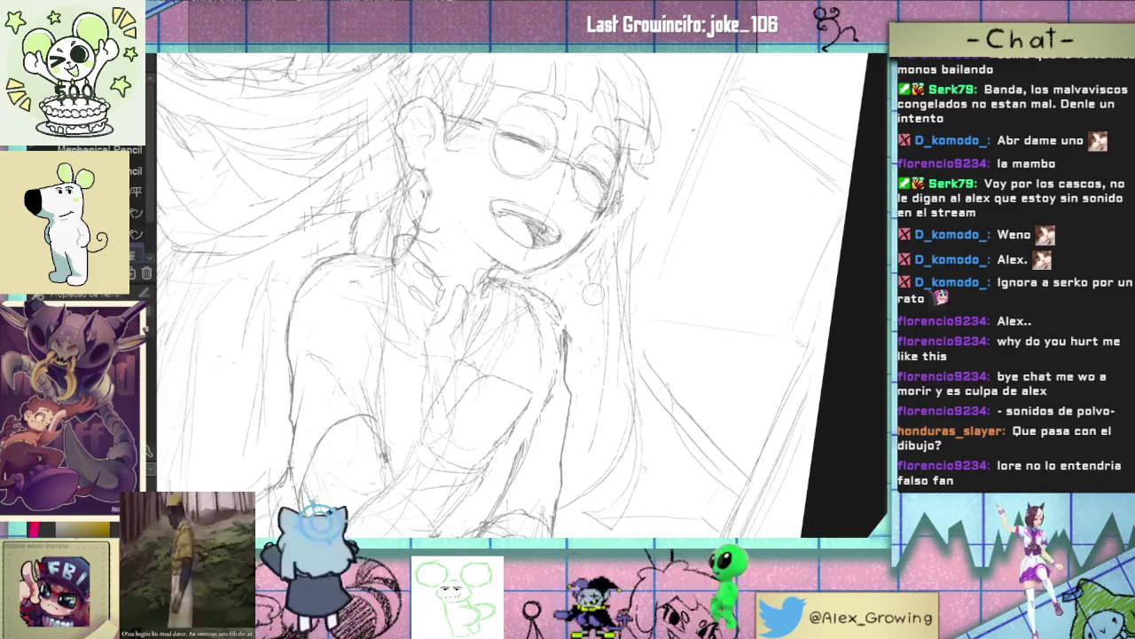
pyautogui.moveTo(588, 296); pyautogui.dragTo(607, 264)
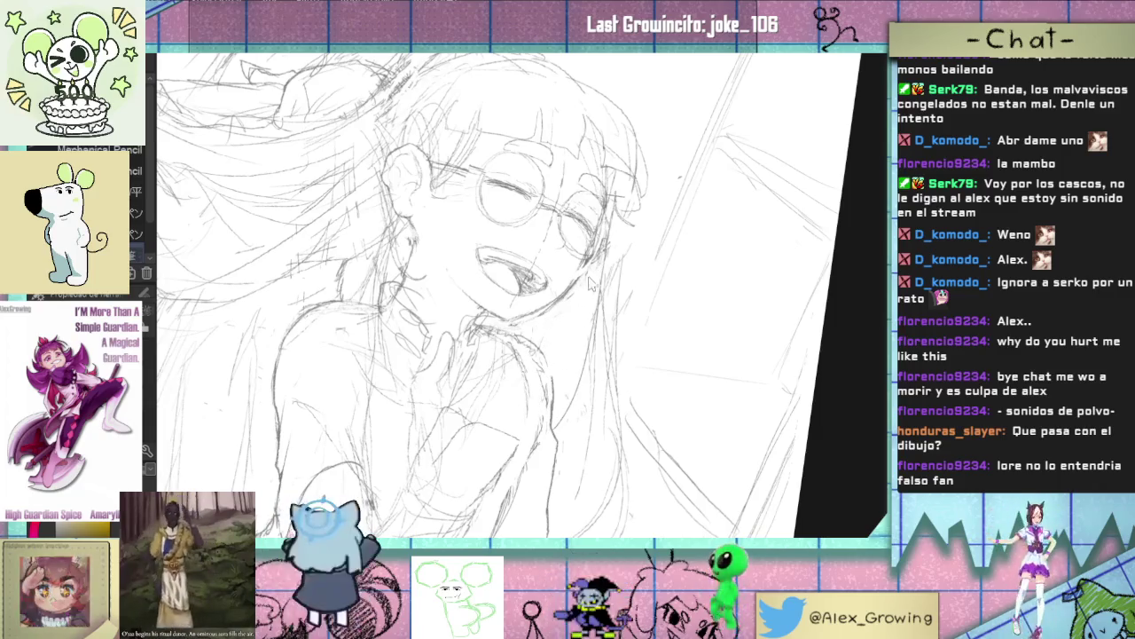
pyautogui.scroll(2, 593, 257)
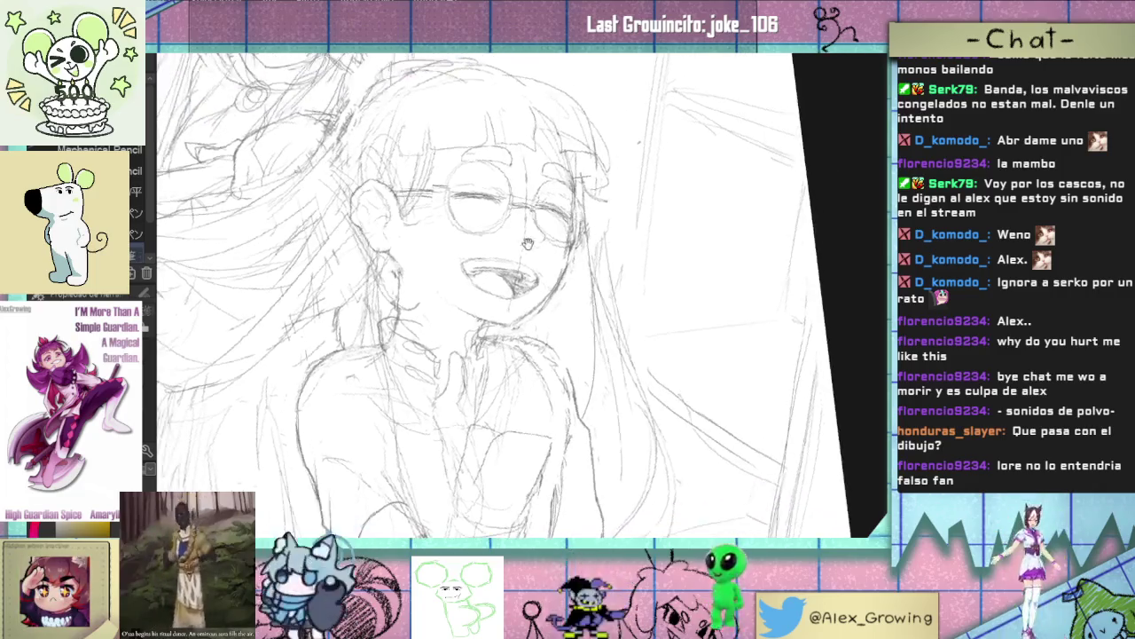
# - Zoom and rotate the view to frame the round glasses
pyautogui.scroll(1, 593, 258)
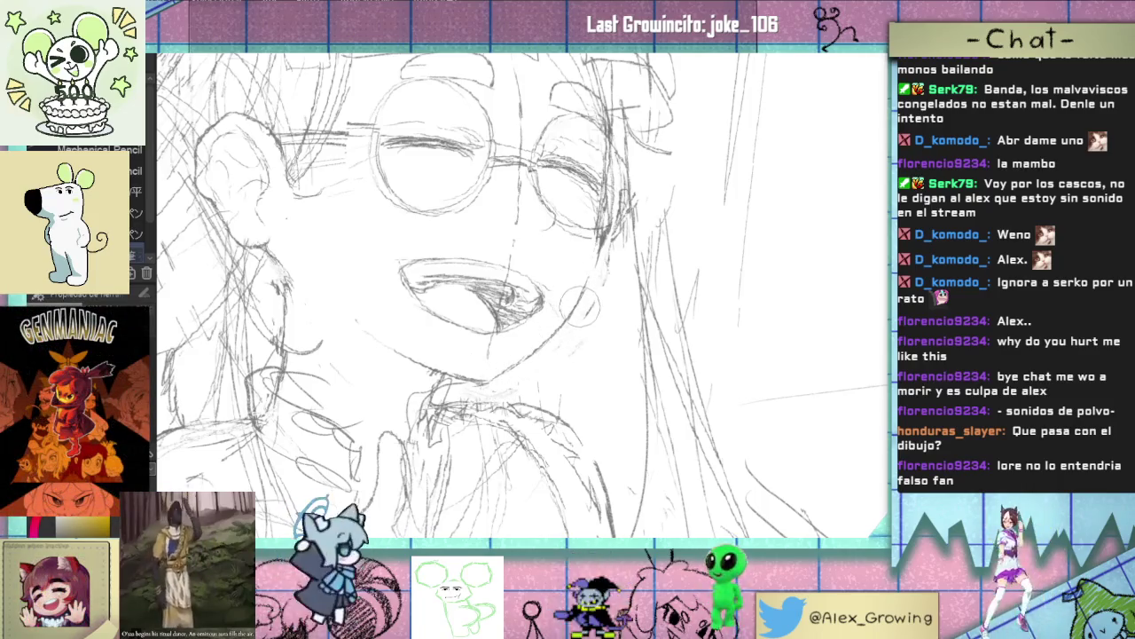
pyautogui.scroll(-1, 574, 324)
pyautogui.scroll(-2, 574, 324)
pyautogui.scroll(3, 574, 324)
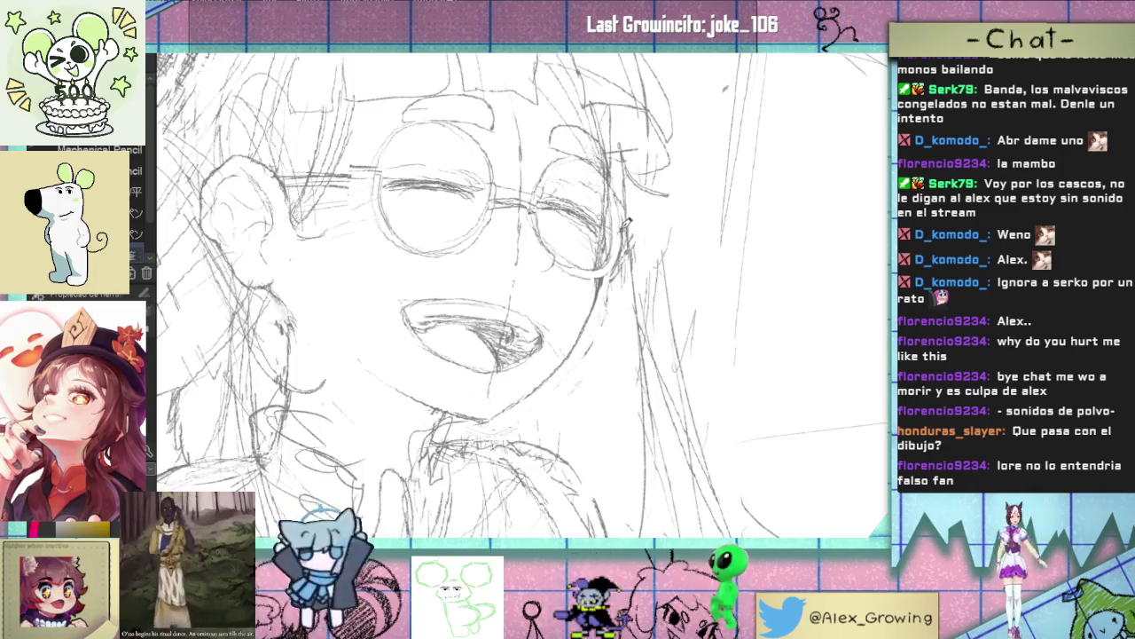
pyautogui.scroll(2, 627, 236)
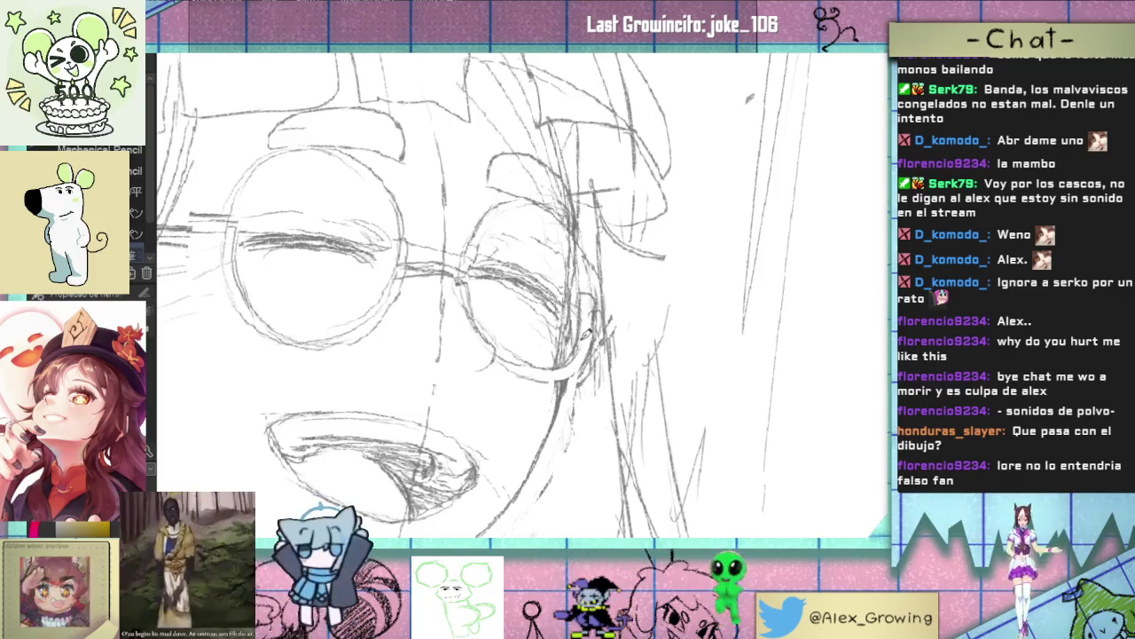
pyautogui.moveTo(597, 353); pyautogui.dragTo(525, 352)
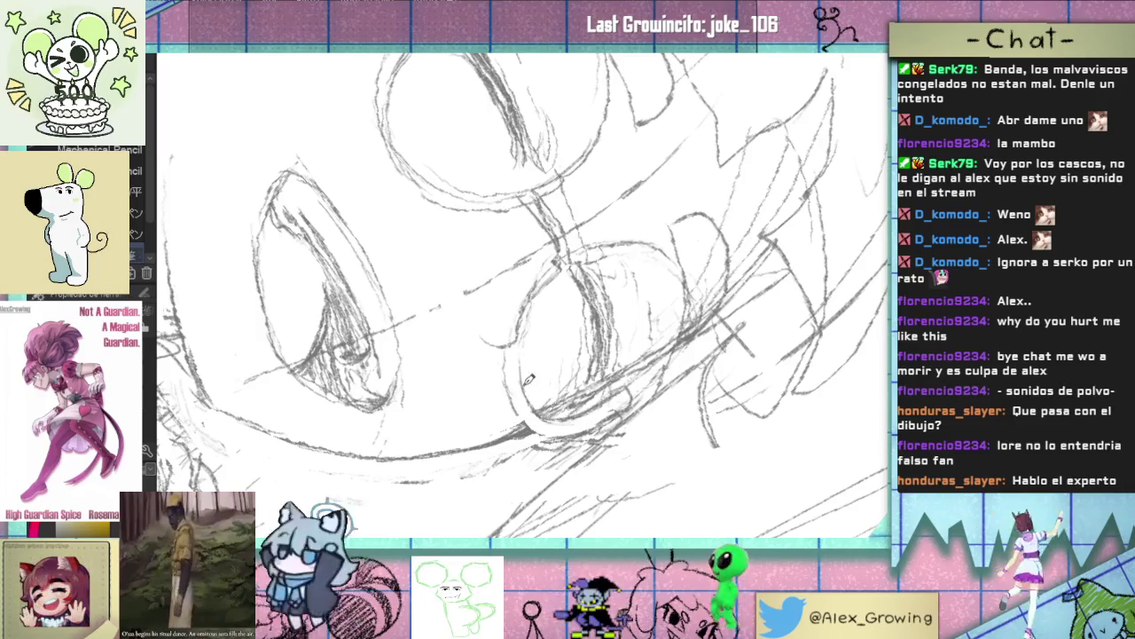
pyautogui.scroll(1, 559, 271)
pyautogui.scroll(1, 556, 311)
pyautogui.scroll(2, 552, 354)
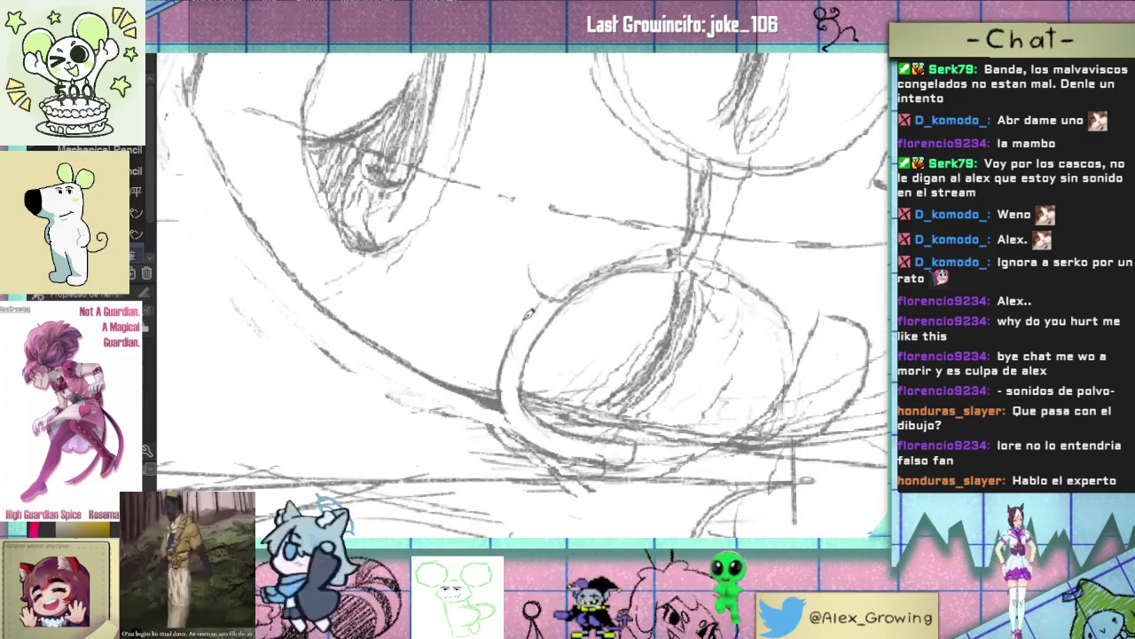
# - Tilt the view and sketch finer strokes over the lenses and closed laughing eyes
pyautogui.moveTo(609, 383); pyautogui.dragTo(610, 296)
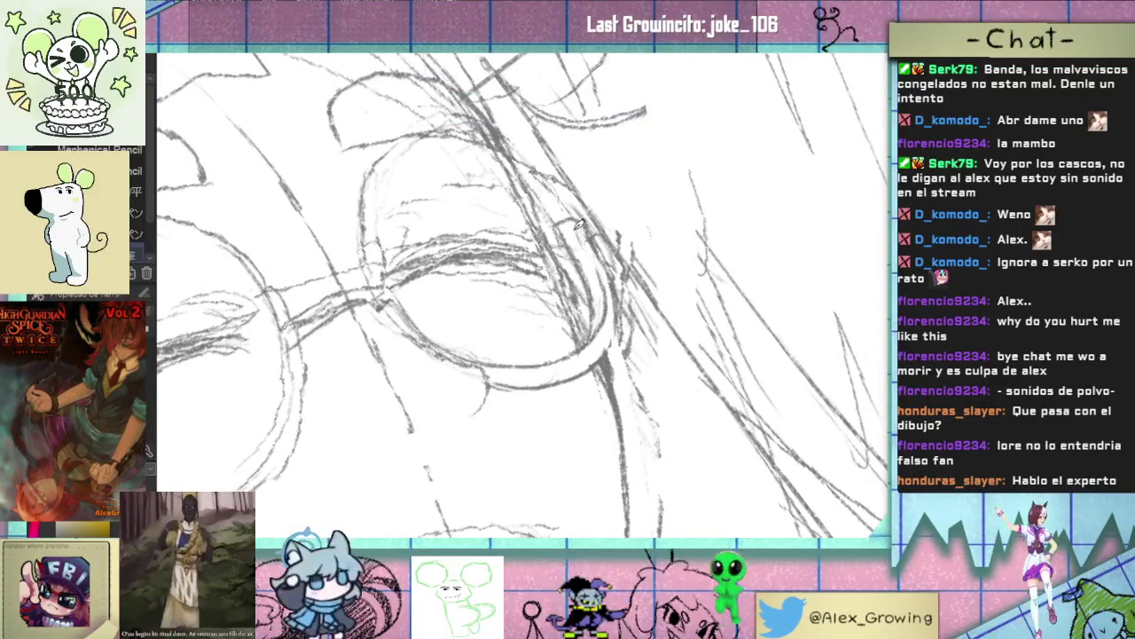
pyautogui.scroll(-2, 650, 387)
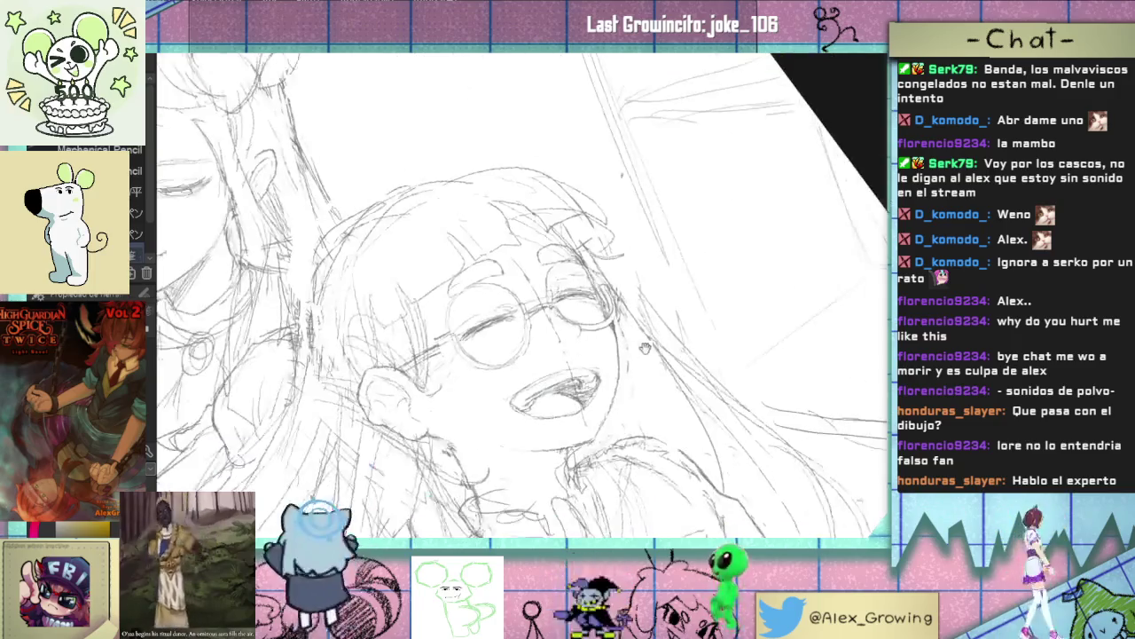
pyautogui.scroll(-1, 650, 388)
pyautogui.scroll(-2, 650, 388)
pyautogui.scroll(3, 650, 381)
pyautogui.scroll(1, 647, 355)
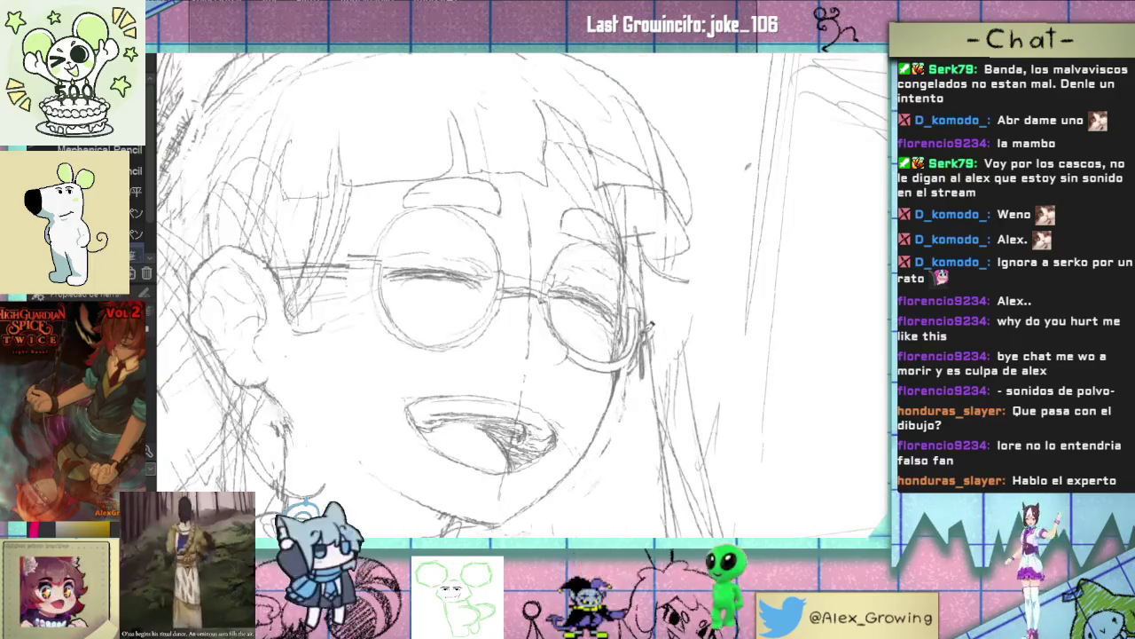
pyautogui.scroll(1, 648, 355)
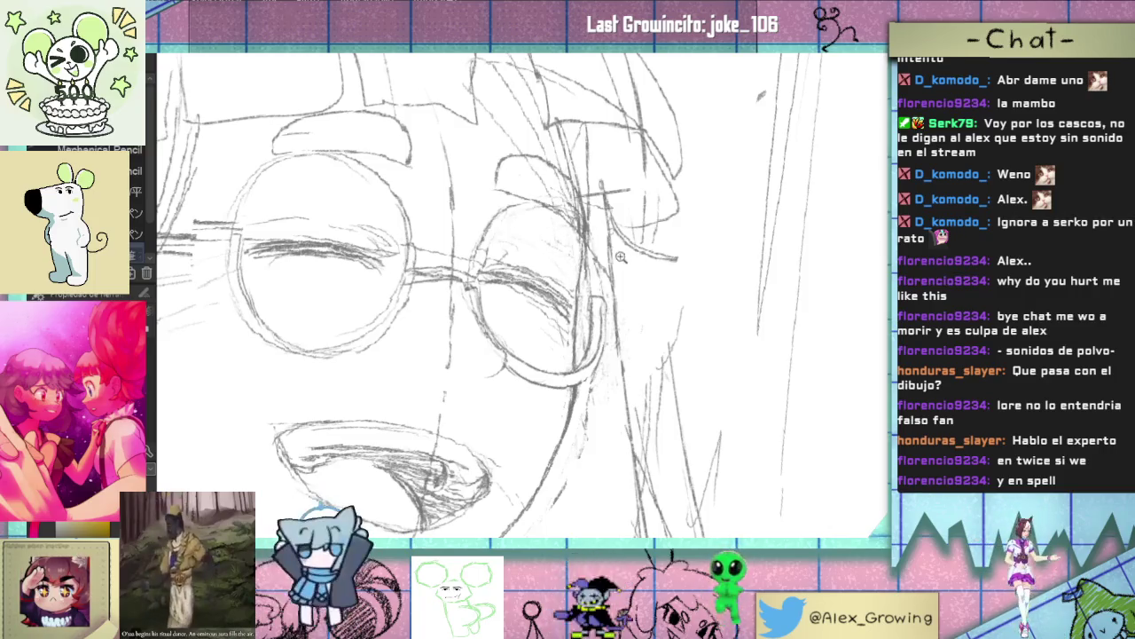
pyautogui.scroll(-1, 621, 256)
pyautogui.scroll(-2, 622, 266)
pyautogui.scroll(-1, 626, 275)
pyautogui.scroll(-2, 627, 283)
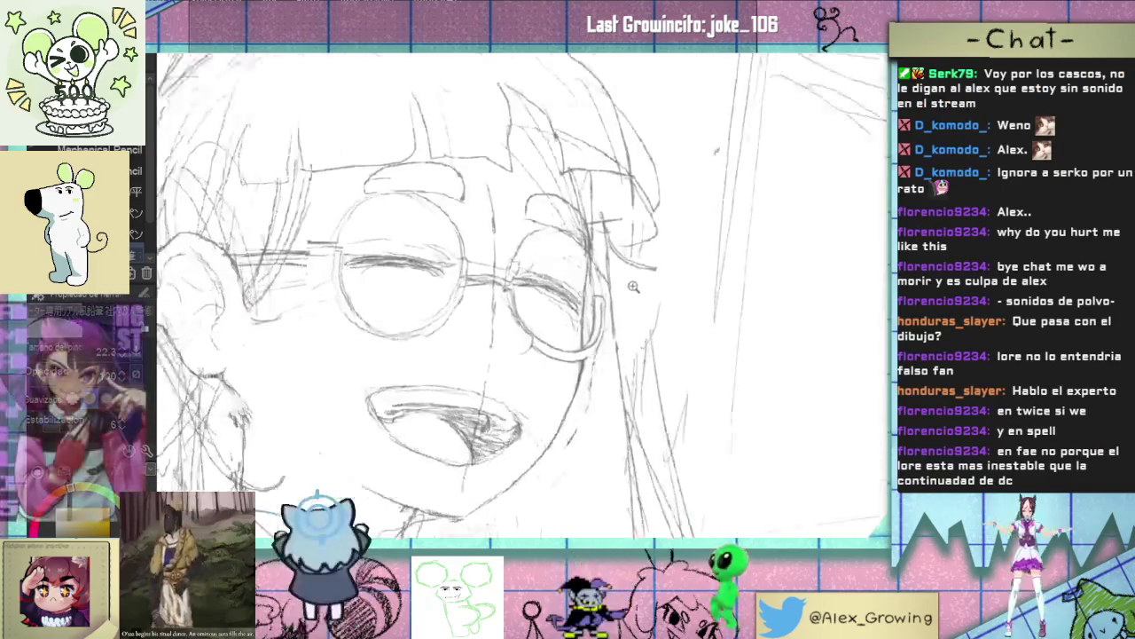
pyautogui.scroll(3, 627, 284)
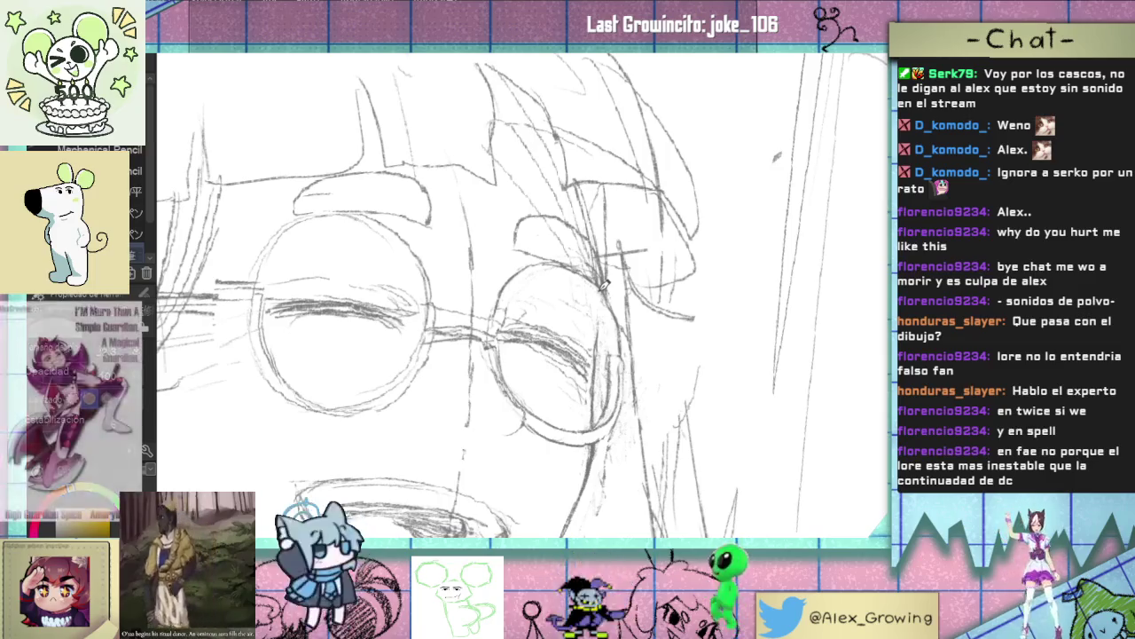
pyautogui.scroll(3, 518, 264)
pyautogui.scroll(2, 519, 264)
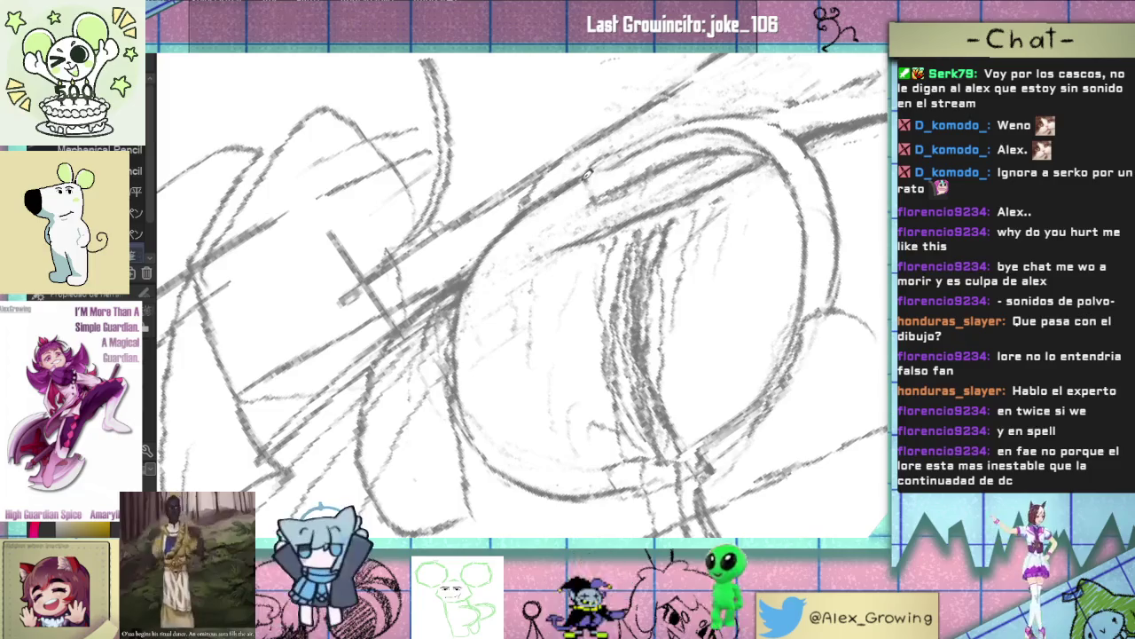
# - Reset the view upright and center it on the girl's face
pyautogui.moveTo(586, 173)
pyautogui.mouseDown()
pyautogui.moveTo(571, 302)
pyautogui.moveTo(455, 291)
pyautogui.mouseUp()
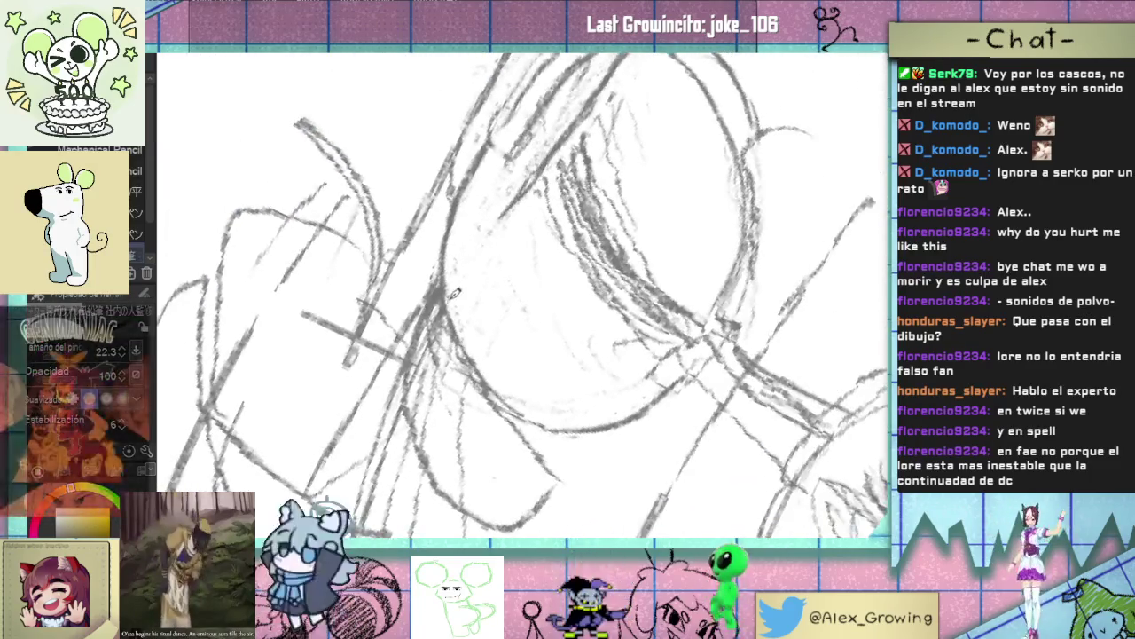
pyautogui.hotkey('ctrl', '0')
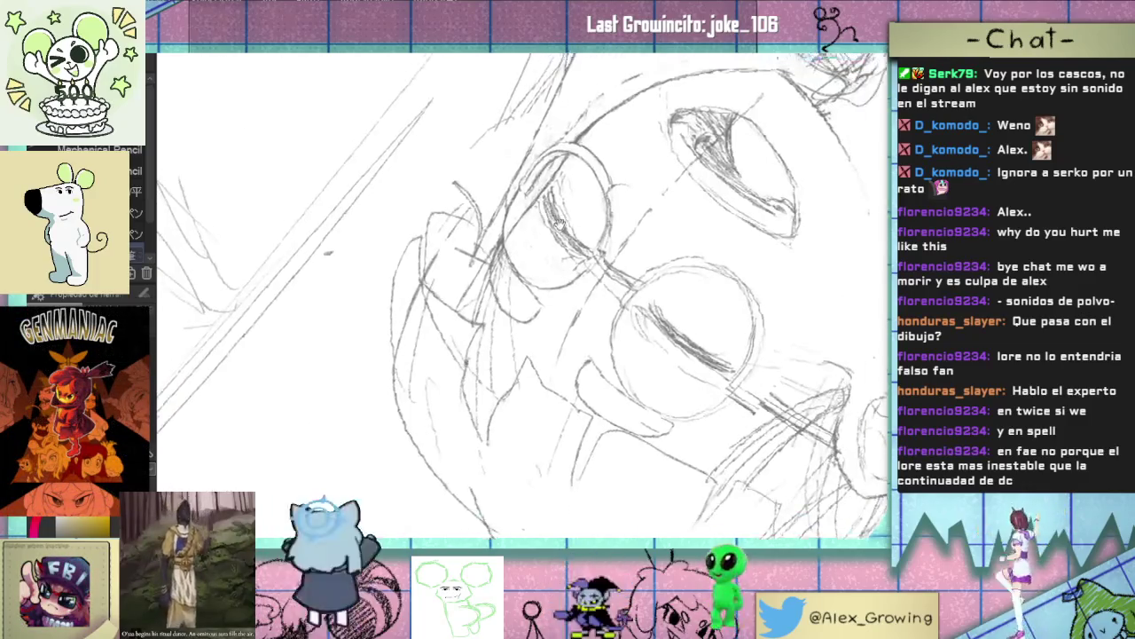
pyautogui.scroll(3, 557, 218)
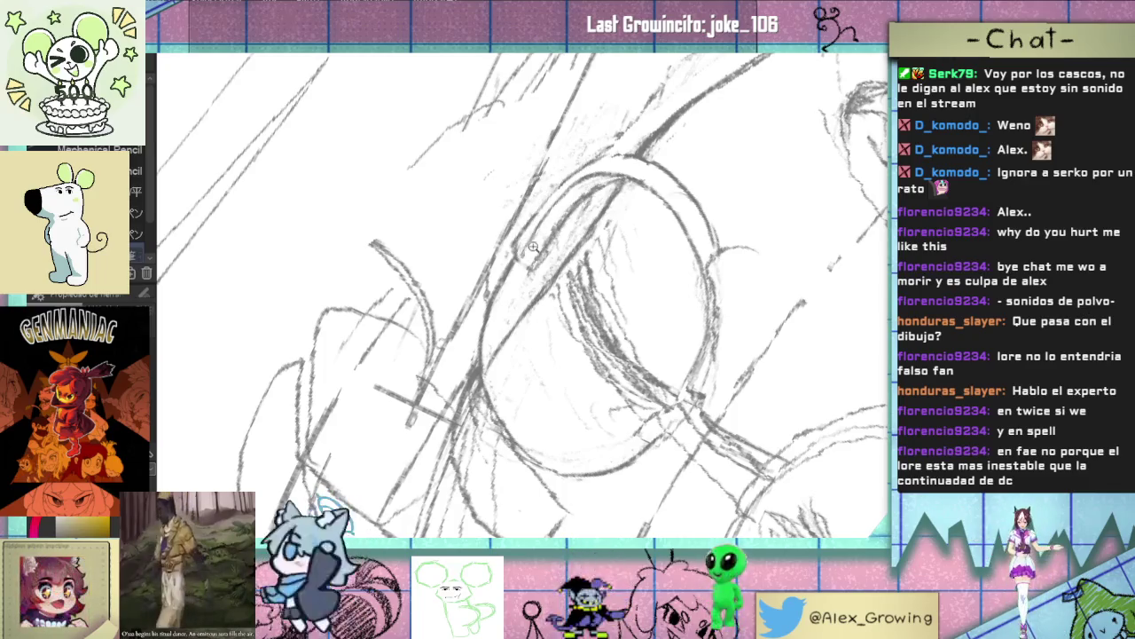
pyautogui.moveTo(519, 248); pyautogui.dragTo(593, 342)
pyautogui.scroll(2, 593, 342)
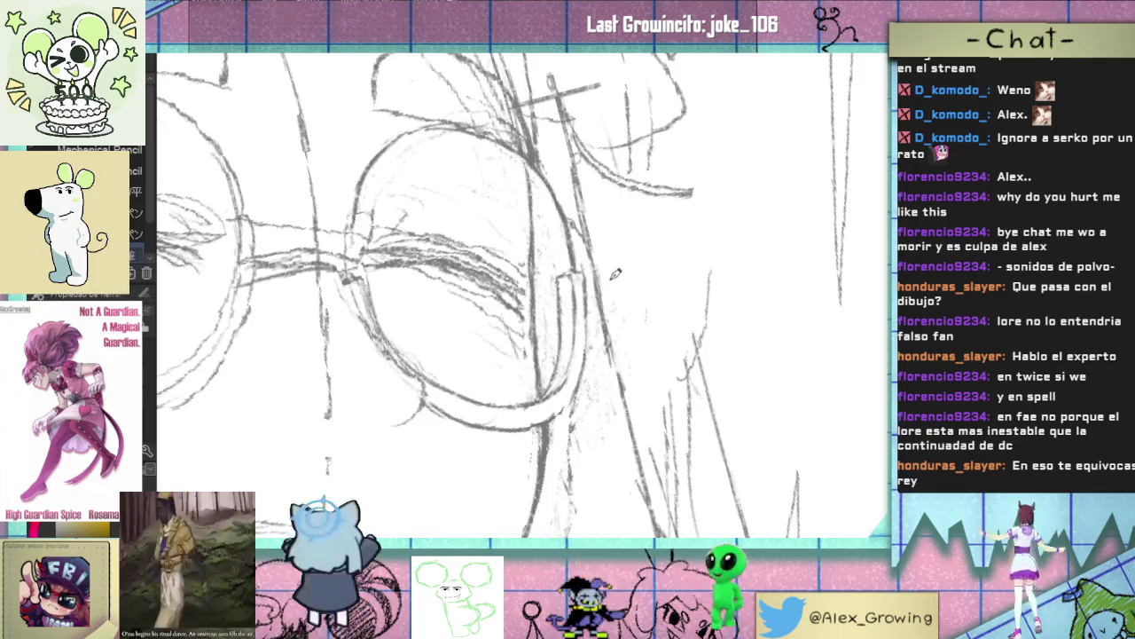
# - Clean up the glasses and laughing face strokes, rotating the view about 30°
pyautogui.scroll(-5, 571, 264)
pyautogui.scroll(2, 617, 280)
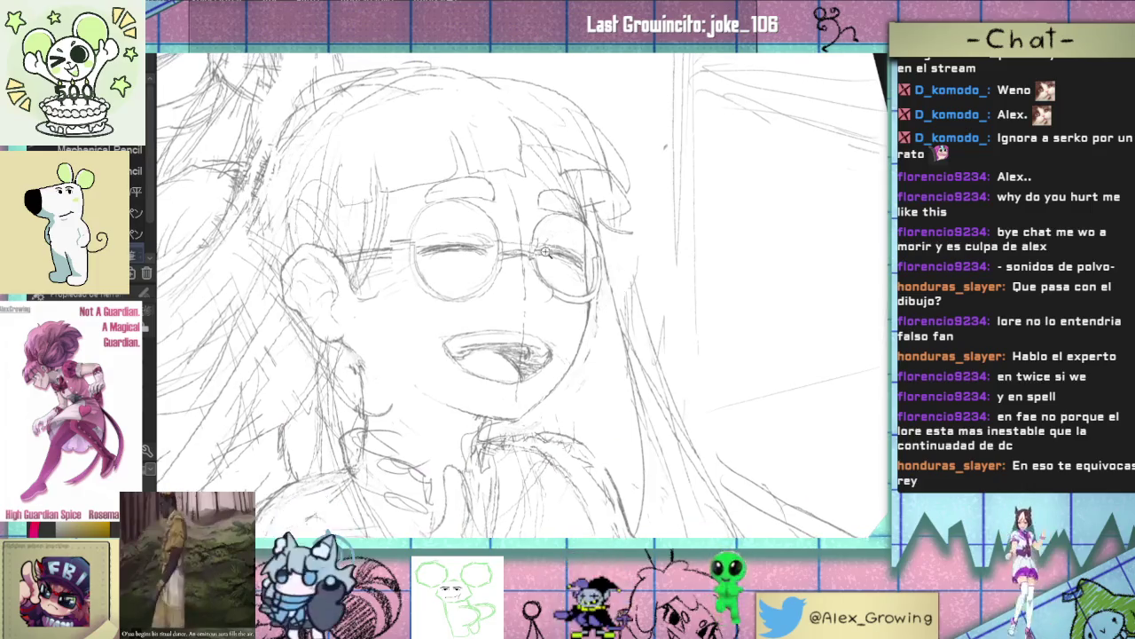
pyautogui.scroll(3, 618, 281)
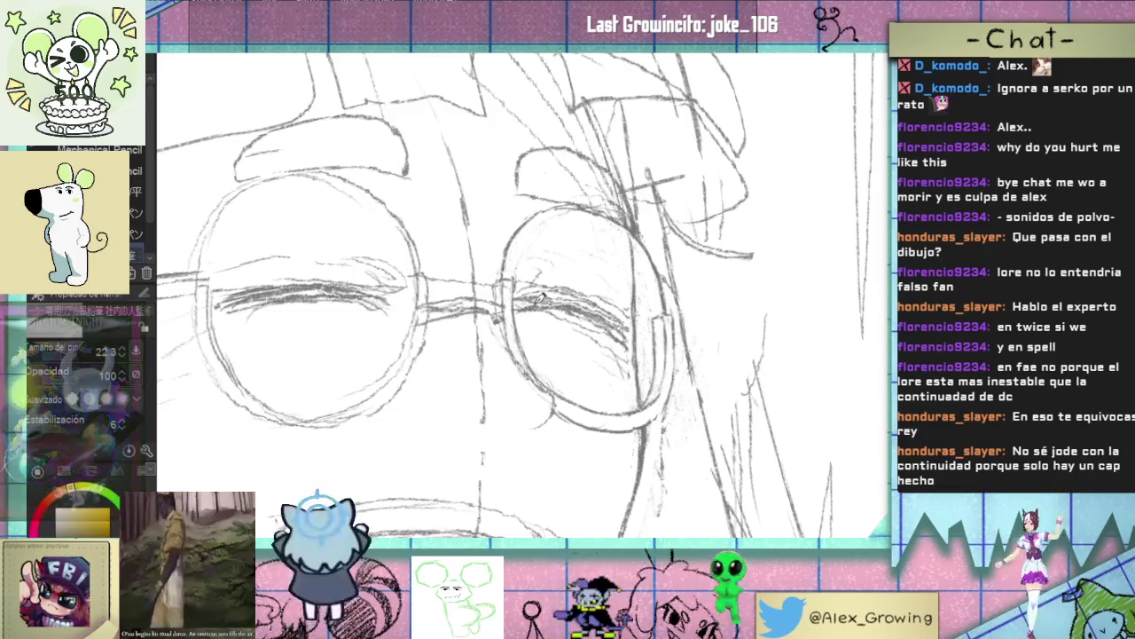
pyautogui.scroll(3, 541, 297)
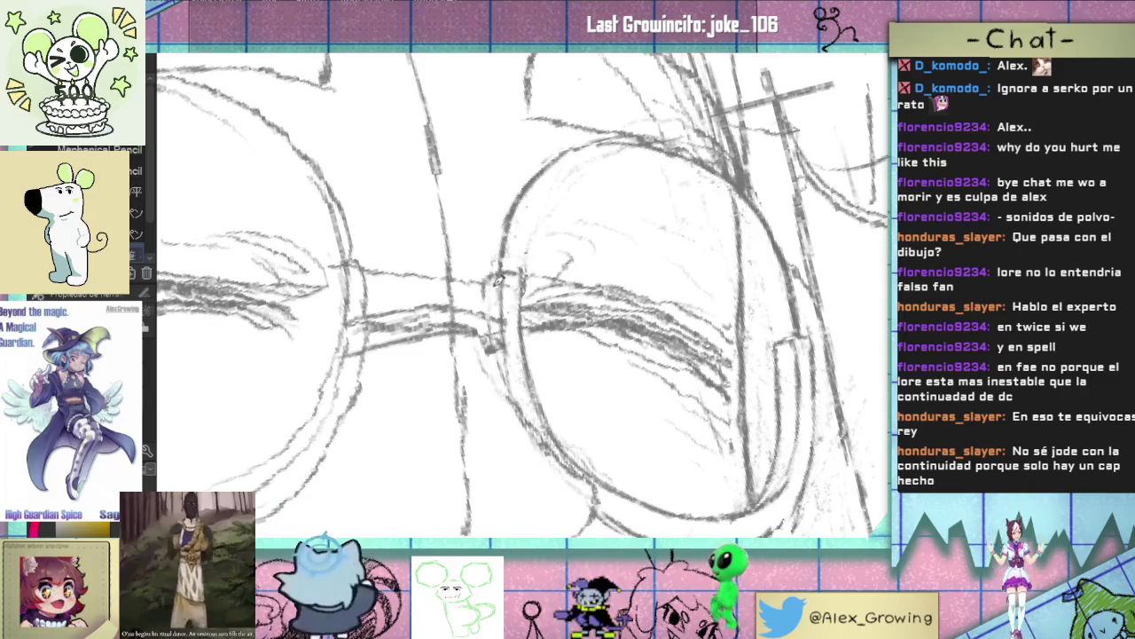
pyautogui.scroll(-5, 498, 284)
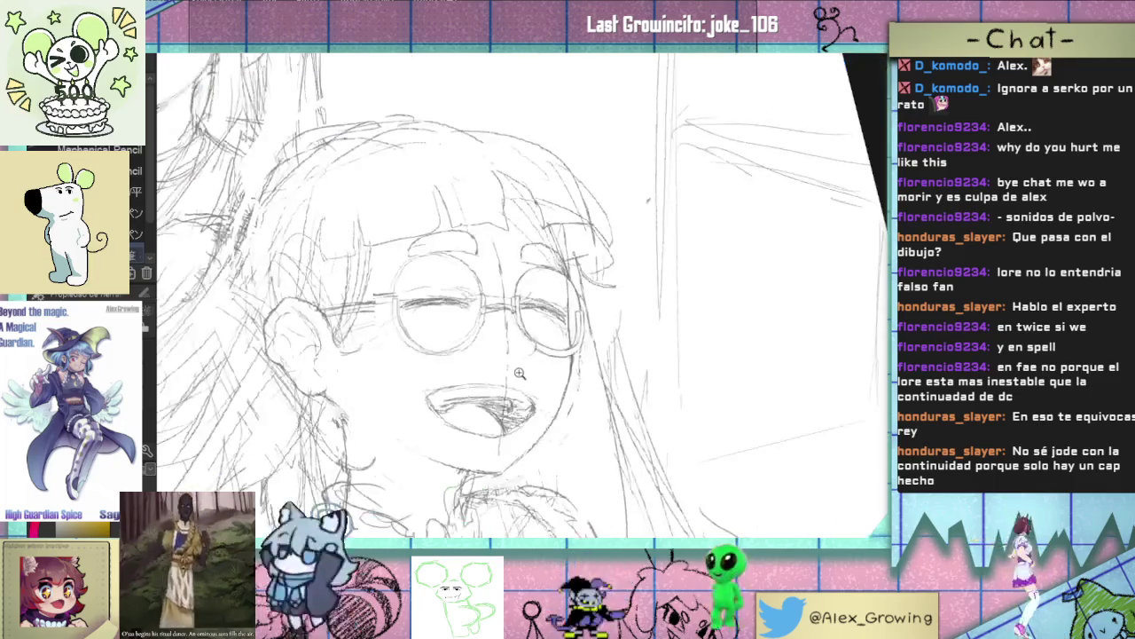
pyautogui.scroll(5, 523, 313)
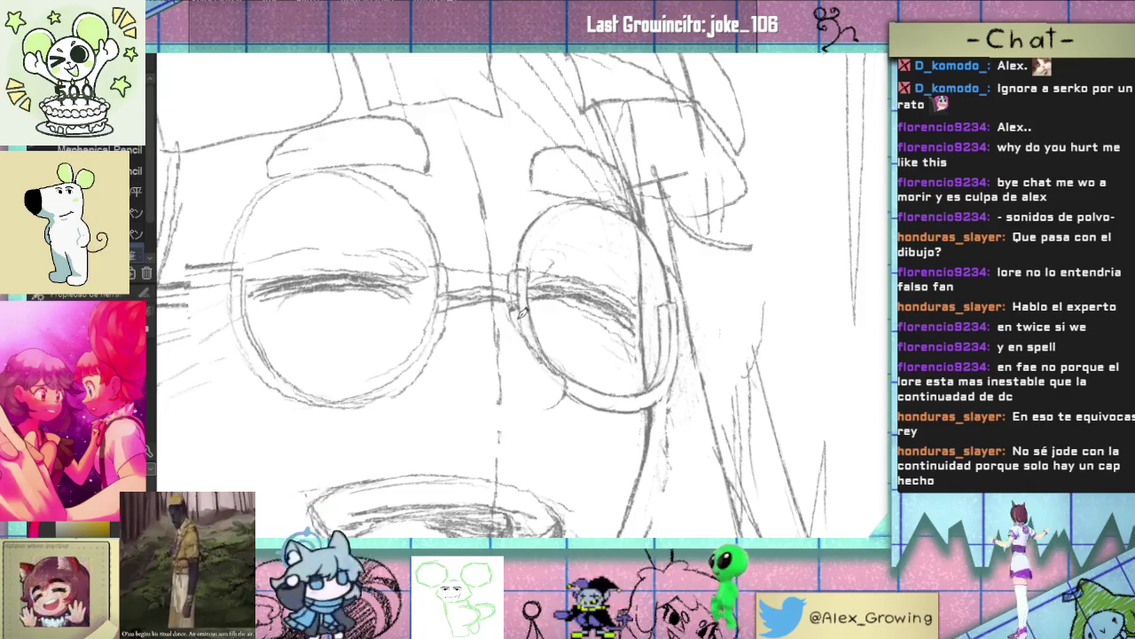
pyautogui.moveTo(547, 330)
pyautogui.mouseDown()
pyautogui.moveTo(546, 389)
pyautogui.moveTo(512, 321)
pyautogui.mouseUp()
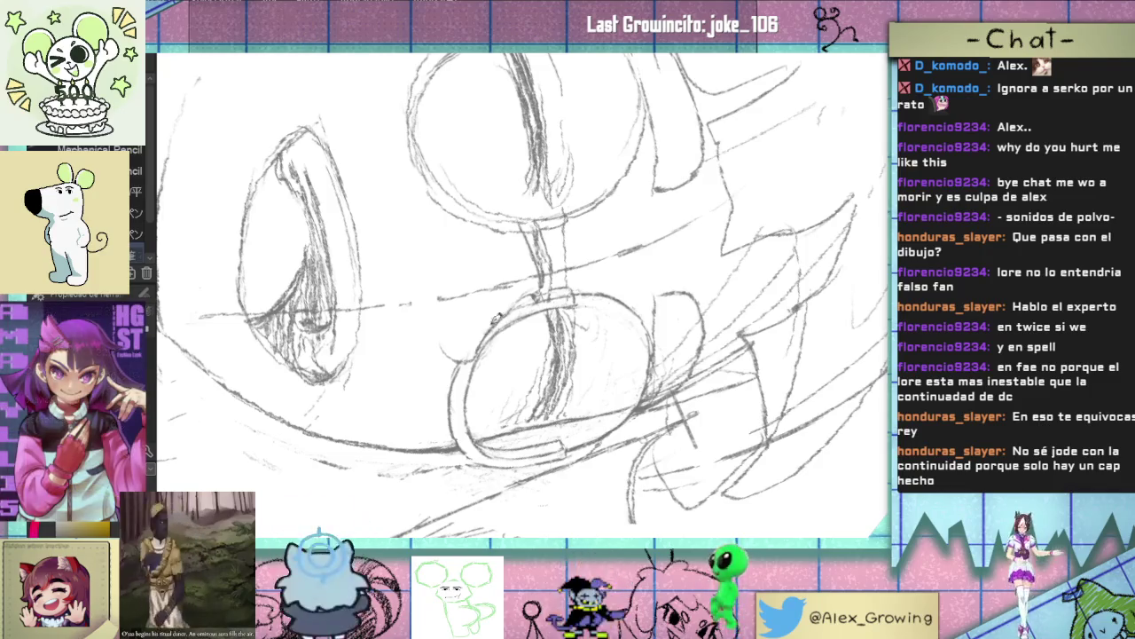
pyautogui.scroll(-5, 534, 323)
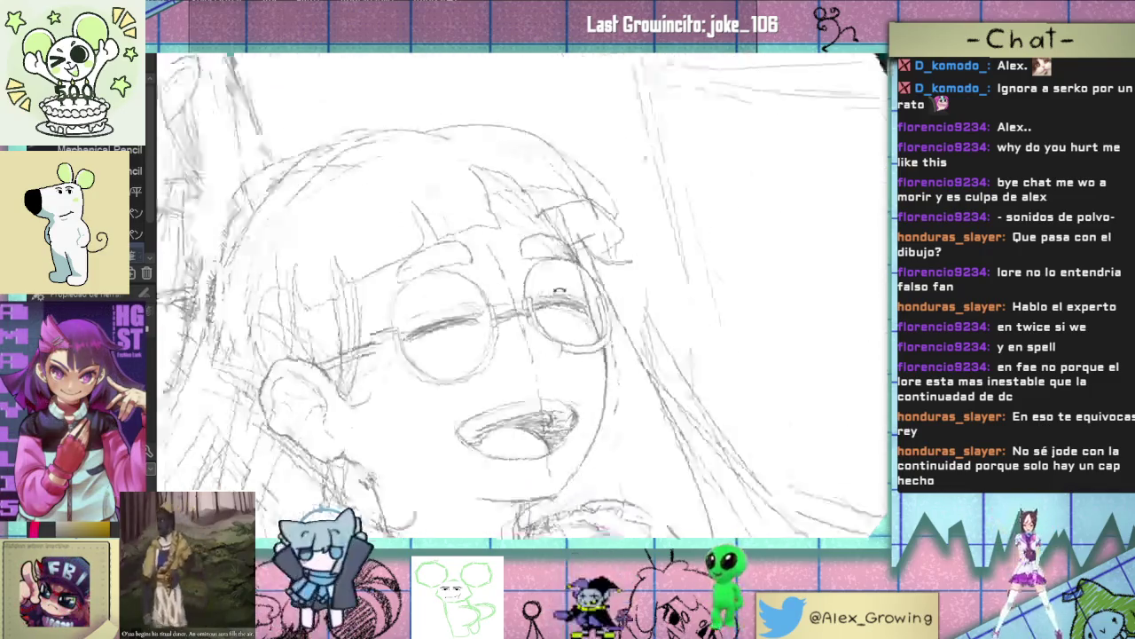
pyautogui.scroll(4, 567, 332)
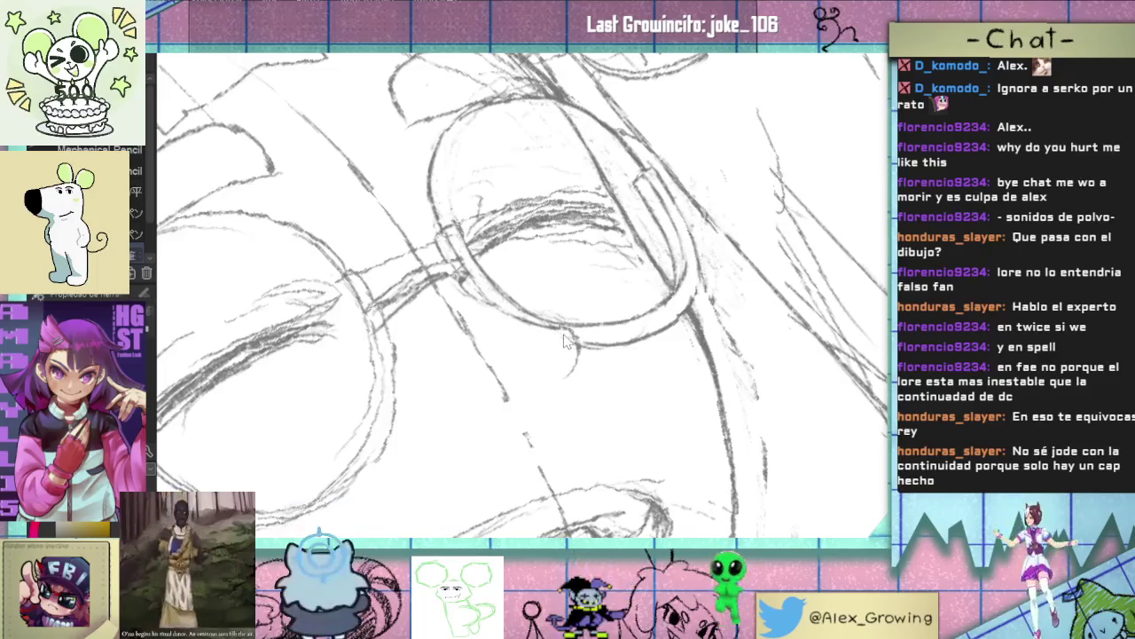
pyautogui.scroll(-4, 533, 317)
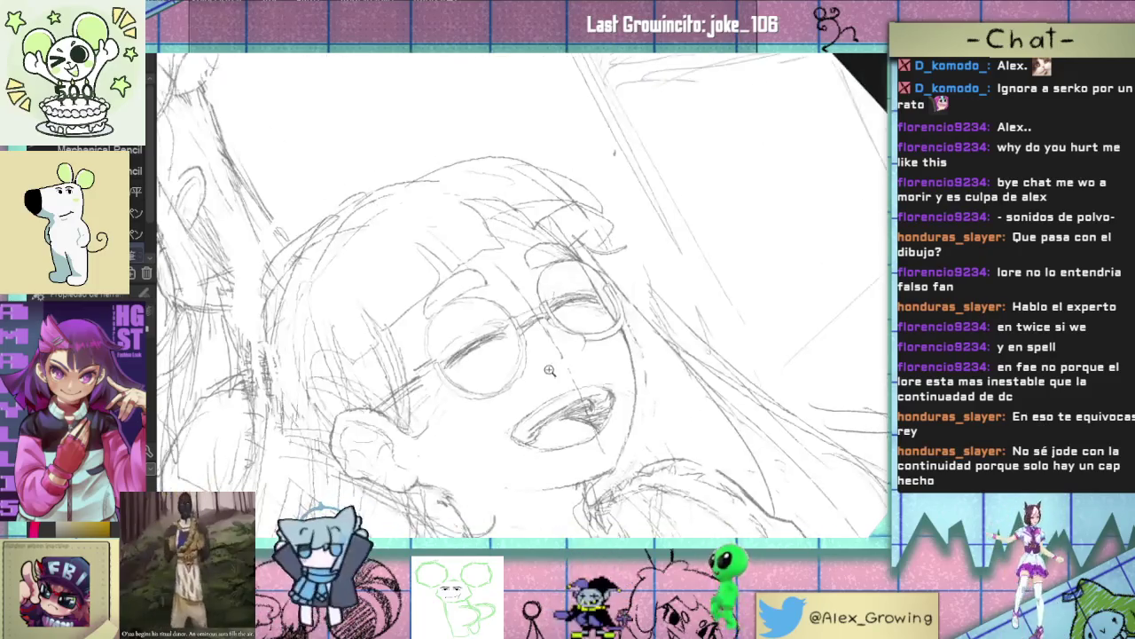
pyautogui.scroll(-3, 526, 390)
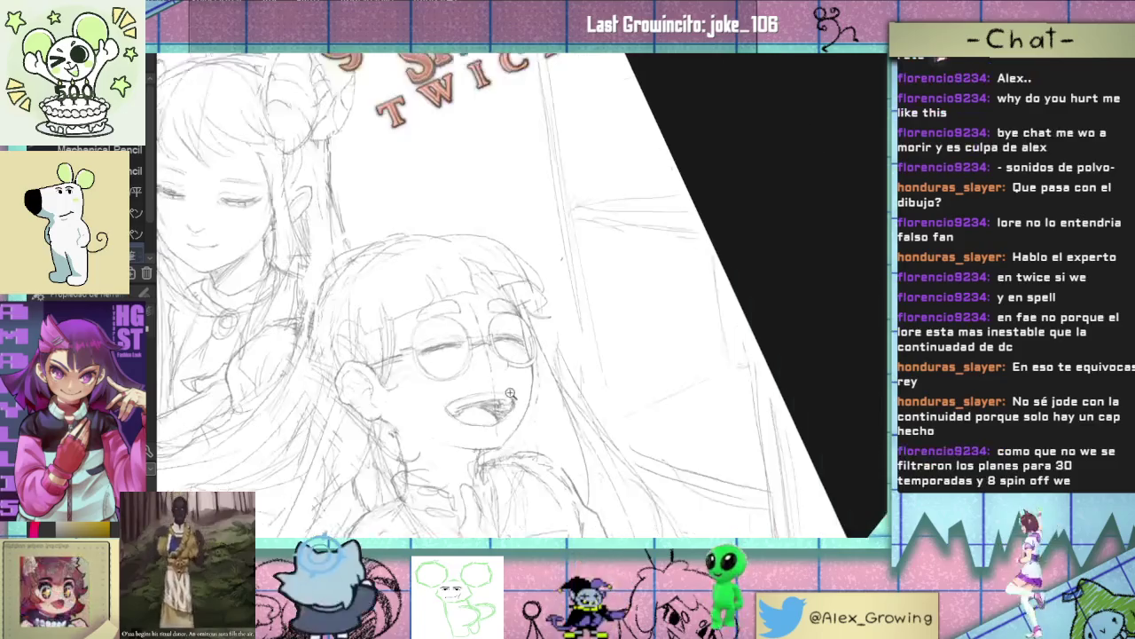
pyautogui.scroll(3, 519, 356)
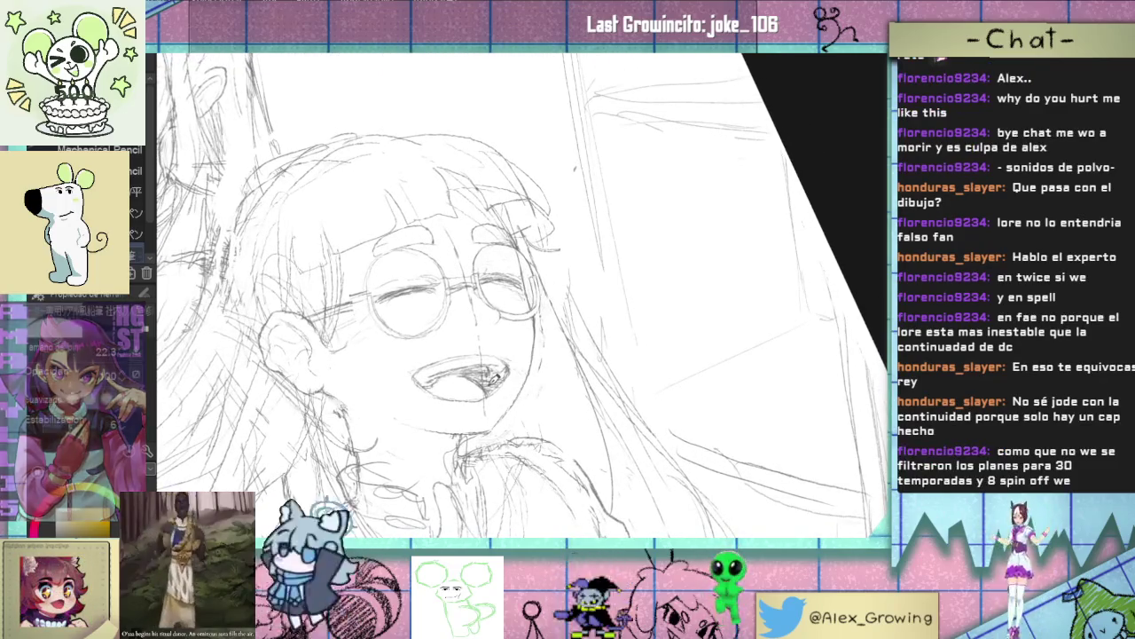
pyautogui.hotkey('ctrl', '@')
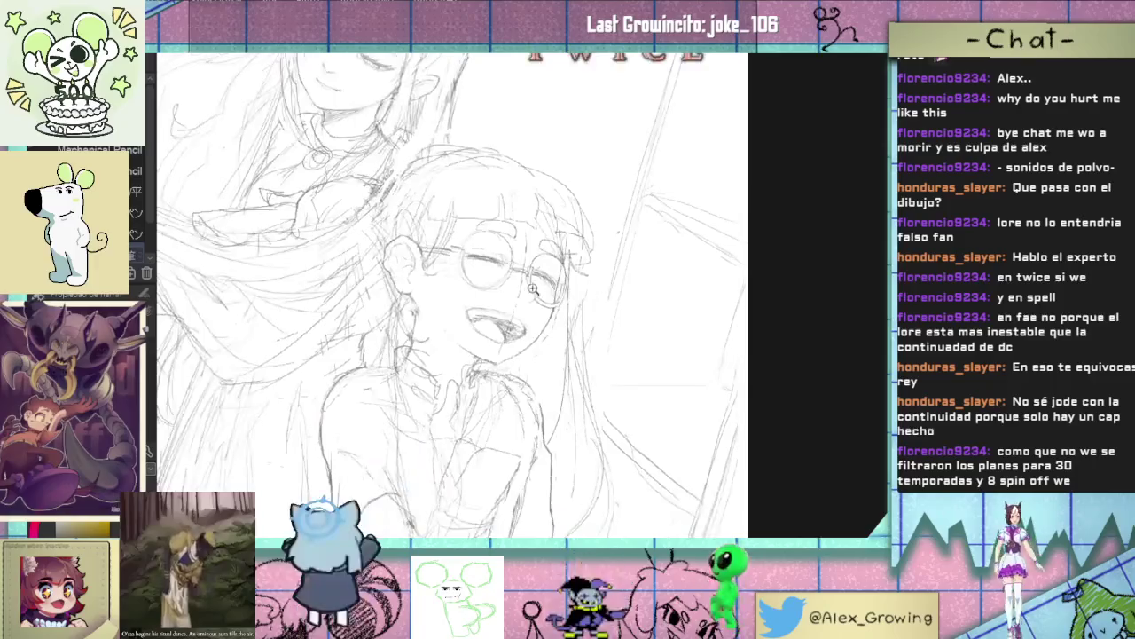
pyautogui.scroll(2, 550, 252)
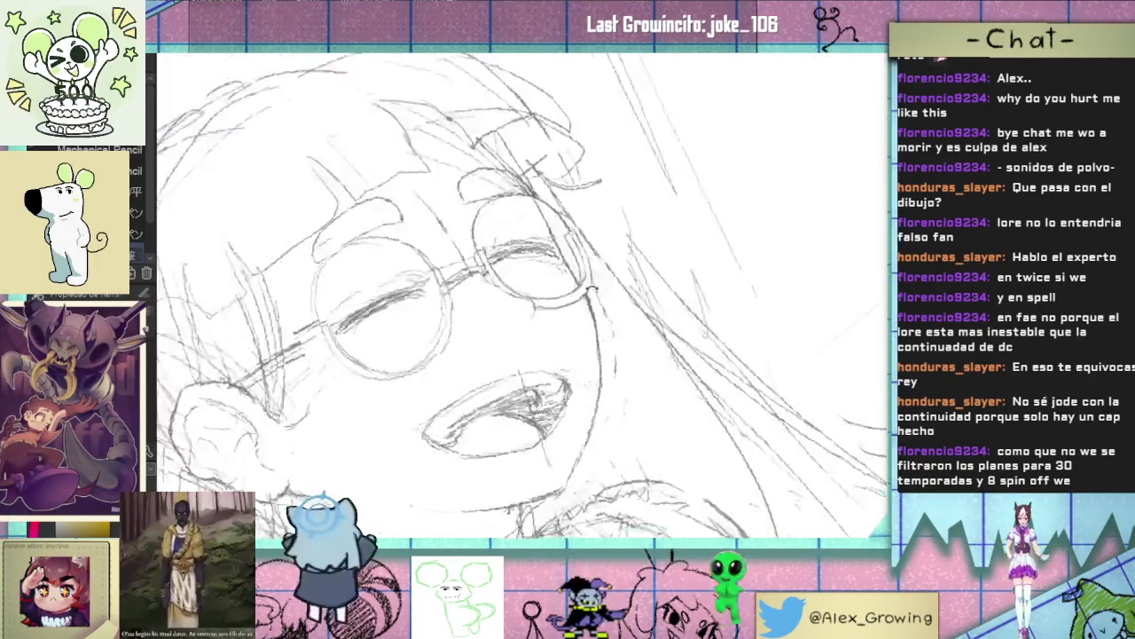
pyautogui.press('^')
pyautogui.press('^')
pyautogui.press('^')
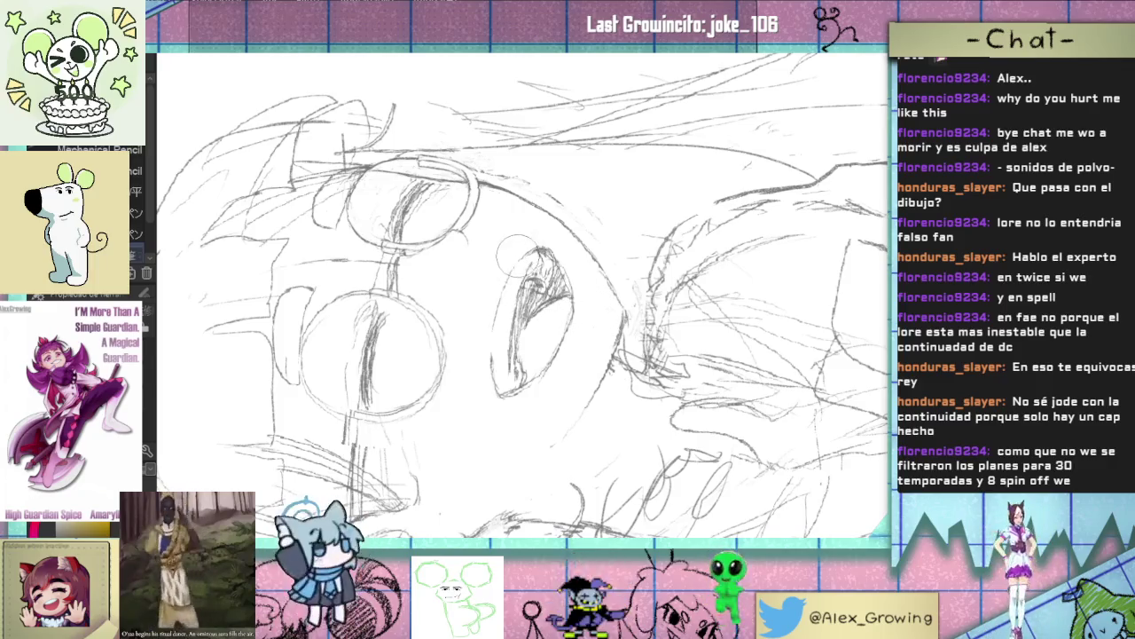
# - Toggle between upright and rotated views, then zoom in on the open mouth
pyautogui.hotkey('ctrl', '0')
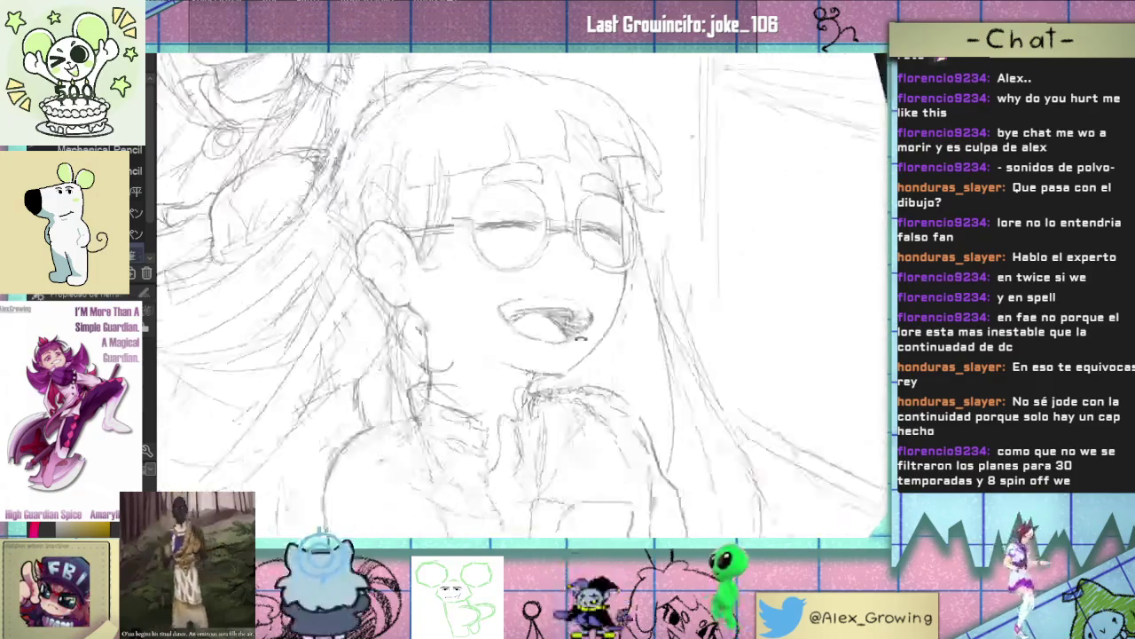
pyautogui.hotkey('ctrl', '0')
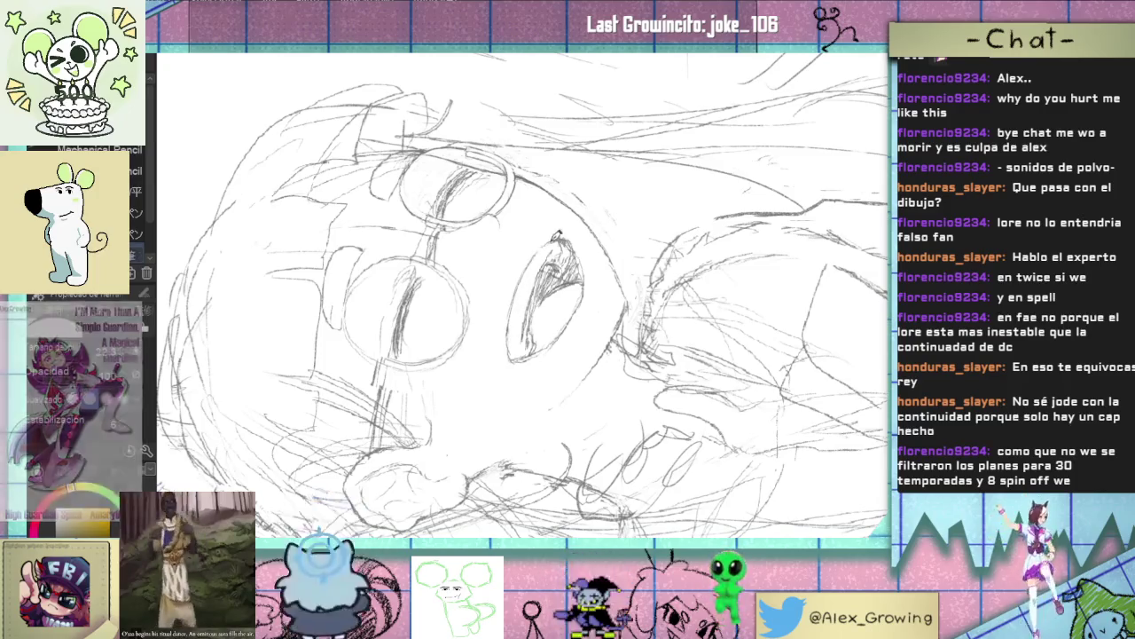
pyautogui.hotkey('ctrl', '0')
pyautogui.hotkey('ctrl', '0')
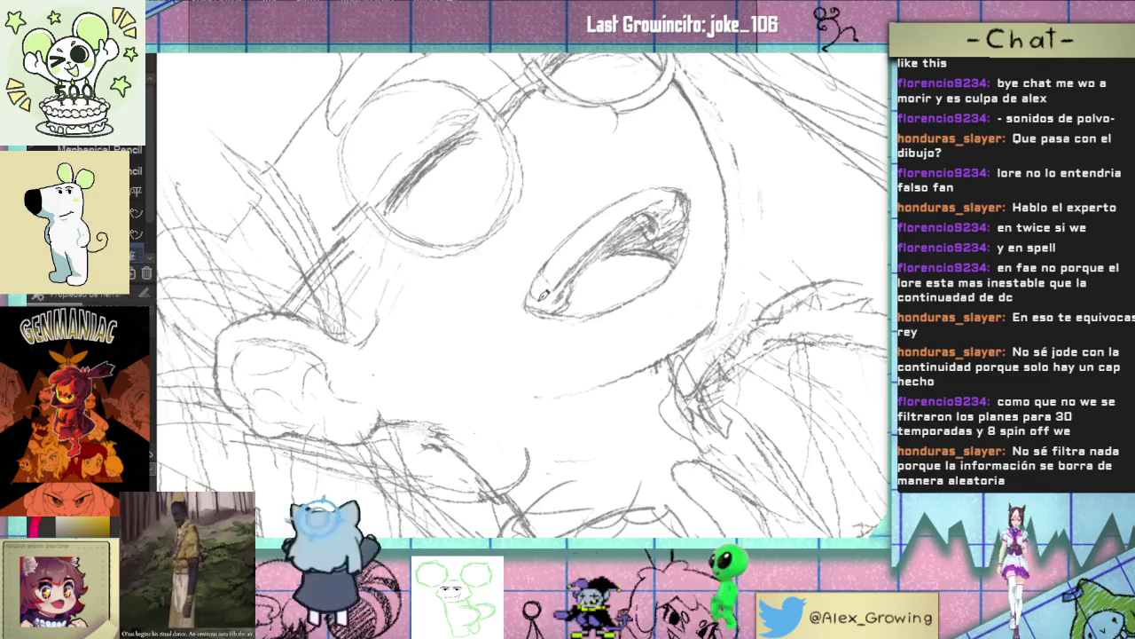
pyautogui.moveTo(572, 301); pyautogui.dragTo(561, 309)
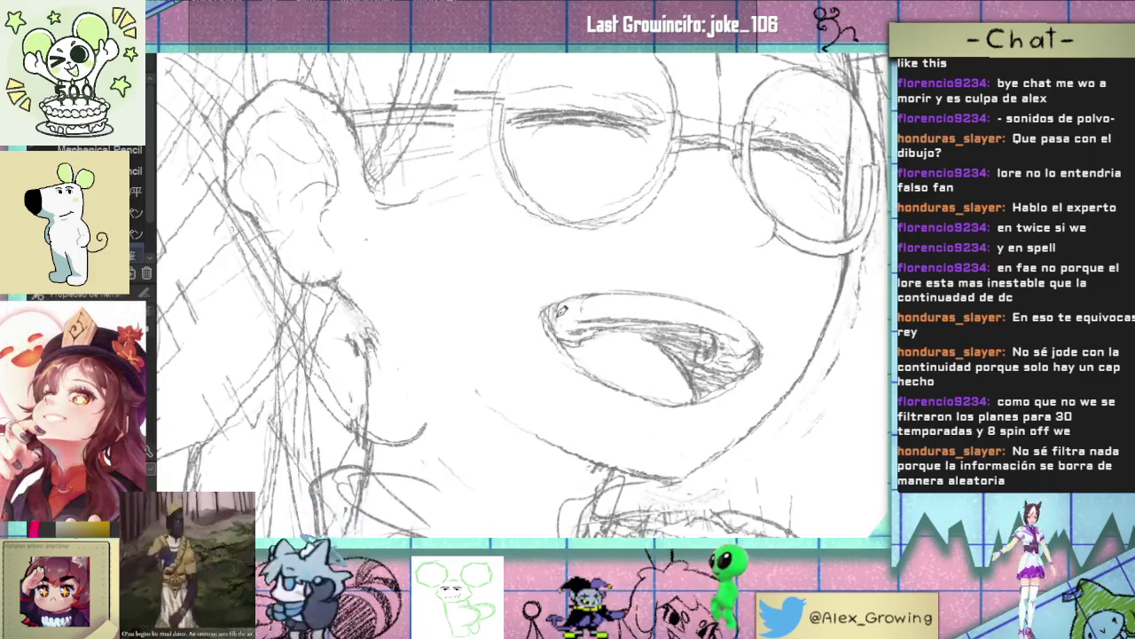
pyautogui.scroll(-3, 559, 308)
pyautogui.scroll(-2, 552, 344)
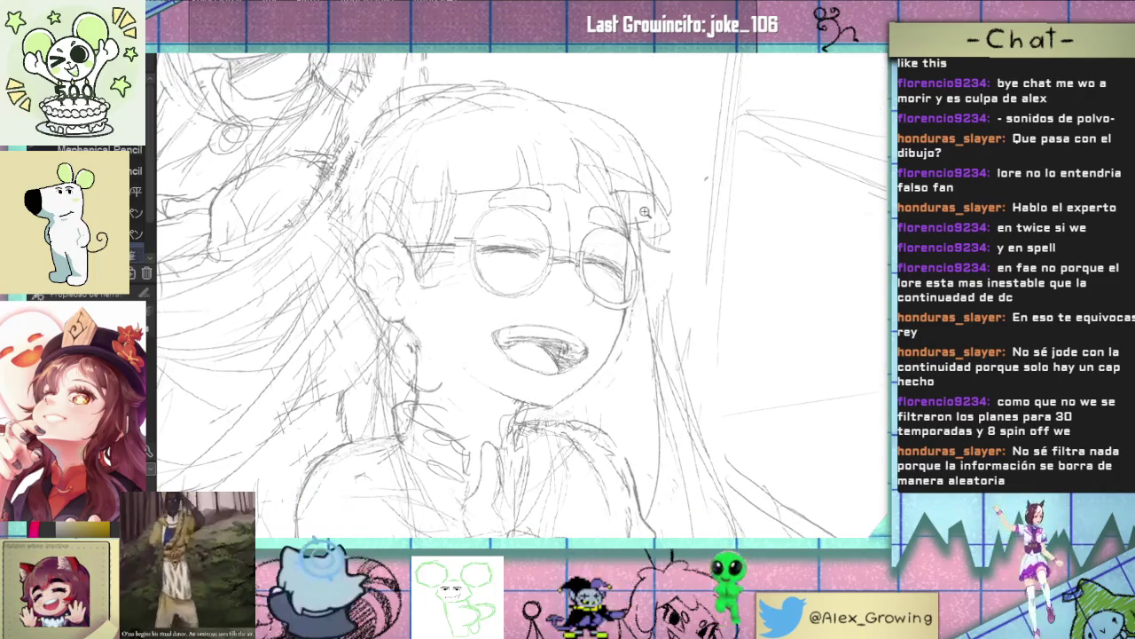
pyautogui.scroll(3, 643, 208)
pyautogui.scroll(2, 552, 273)
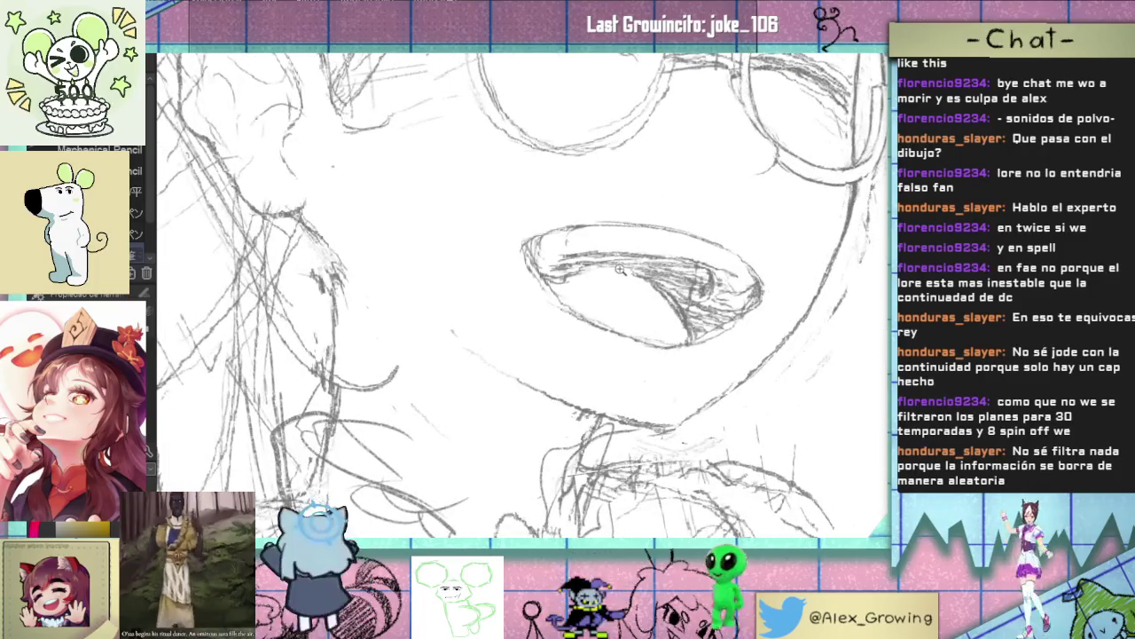
pyautogui.scroll(-3, 619, 269)
pyautogui.scroll(2, 610, 205)
pyautogui.scroll(1, 610, 206)
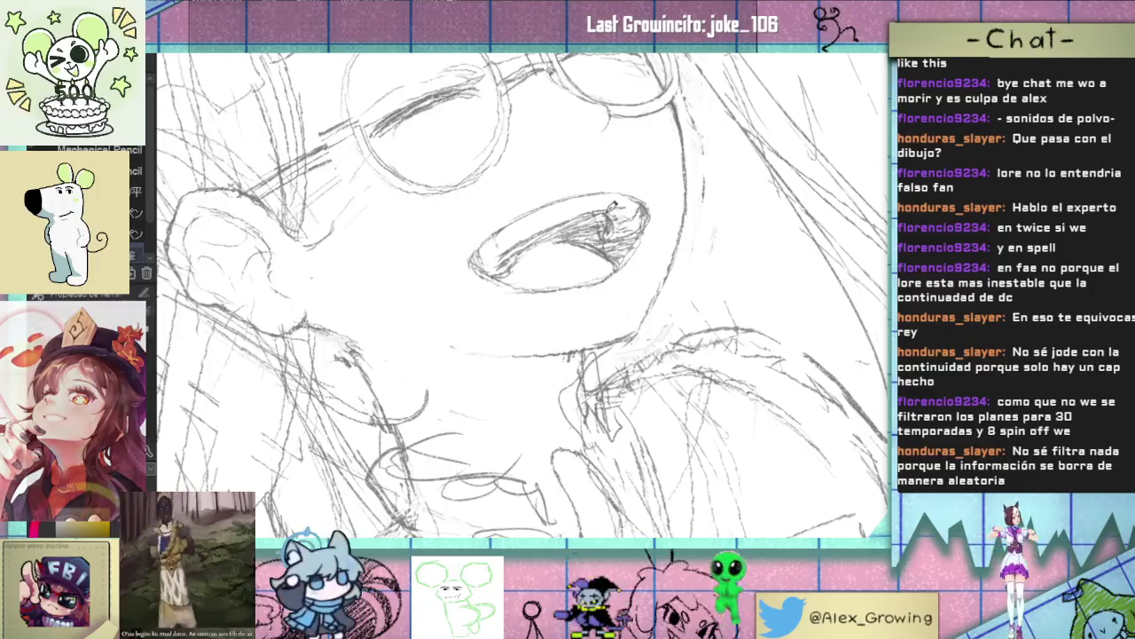
pyautogui.scroll(-4, 610, 205)
pyautogui.scroll(2, 559, 275)
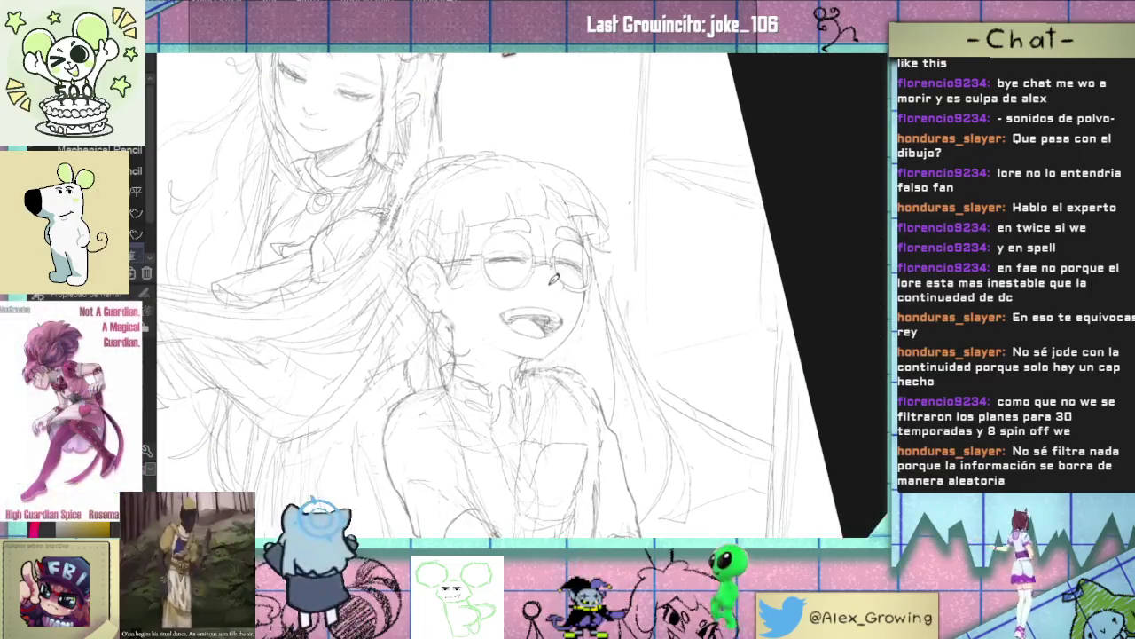
pyautogui.scroll(2, 577, 311)
pyautogui.scroll(2, 568, 314)
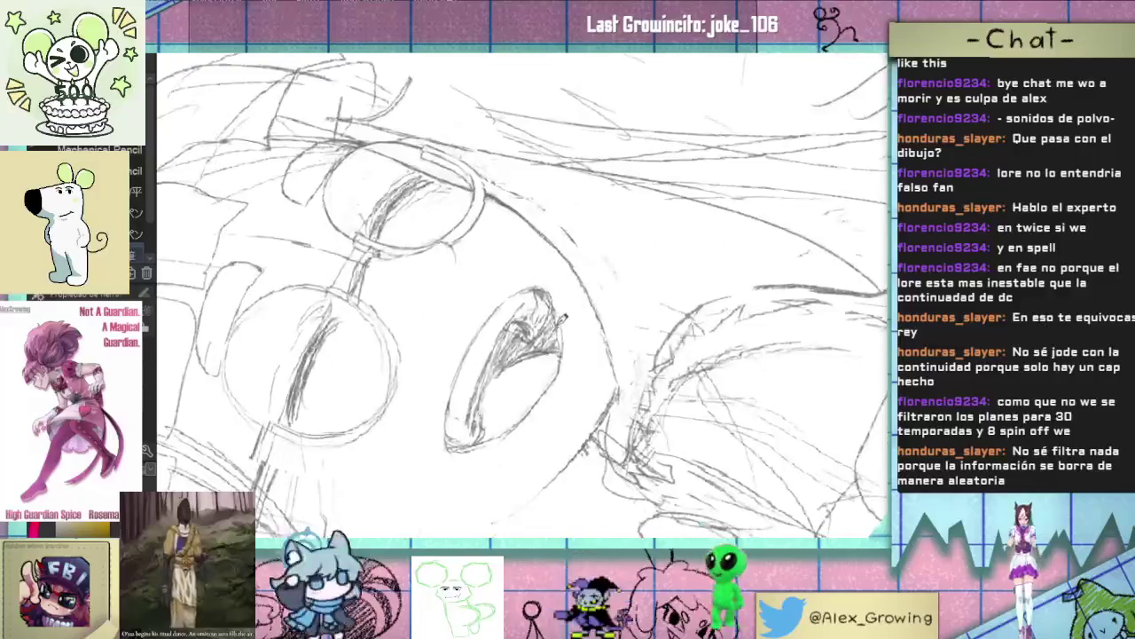
# - Shade the inside of the open mouth dark and along its edge
pyautogui.moveTo(561, 318)
pyautogui.mouseDown()
pyautogui.moveTo(556, 341)
pyautogui.moveTo(505, 340)
pyautogui.mouseUp()
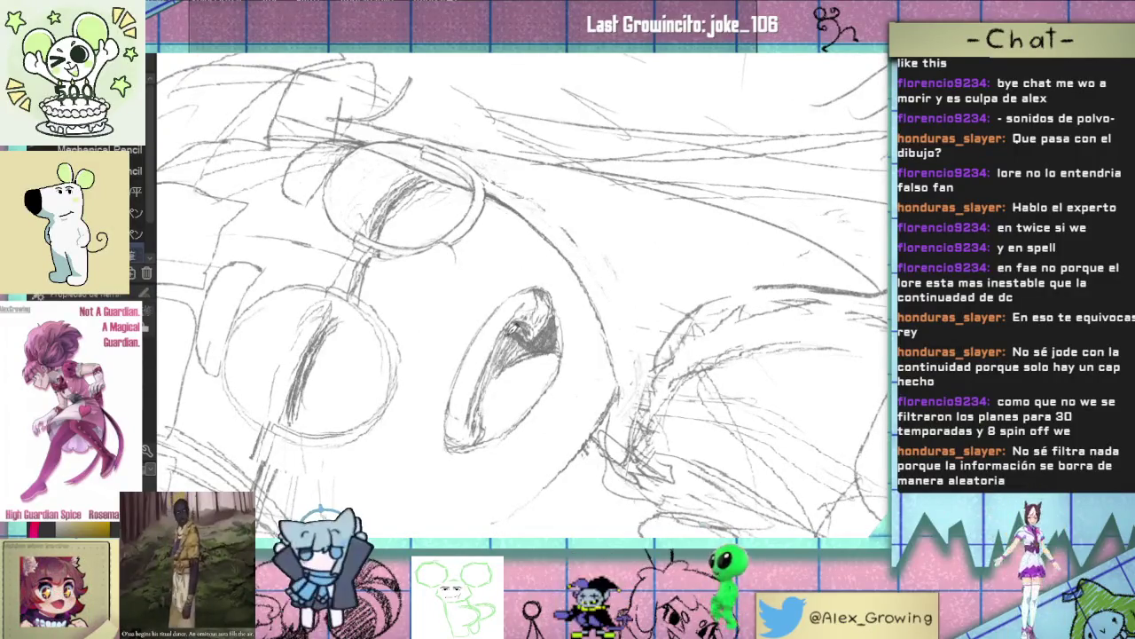
pyautogui.moveTo(480, 387)
pyautogui.mouseDown()
pyautogui.moveTo(472, 417)
pyautogui.moveTo(519, 353)
pyautogui.moveTo(565, 339)
pyautogui.moveTo(562, 316)
pyautogui.mouseUp()
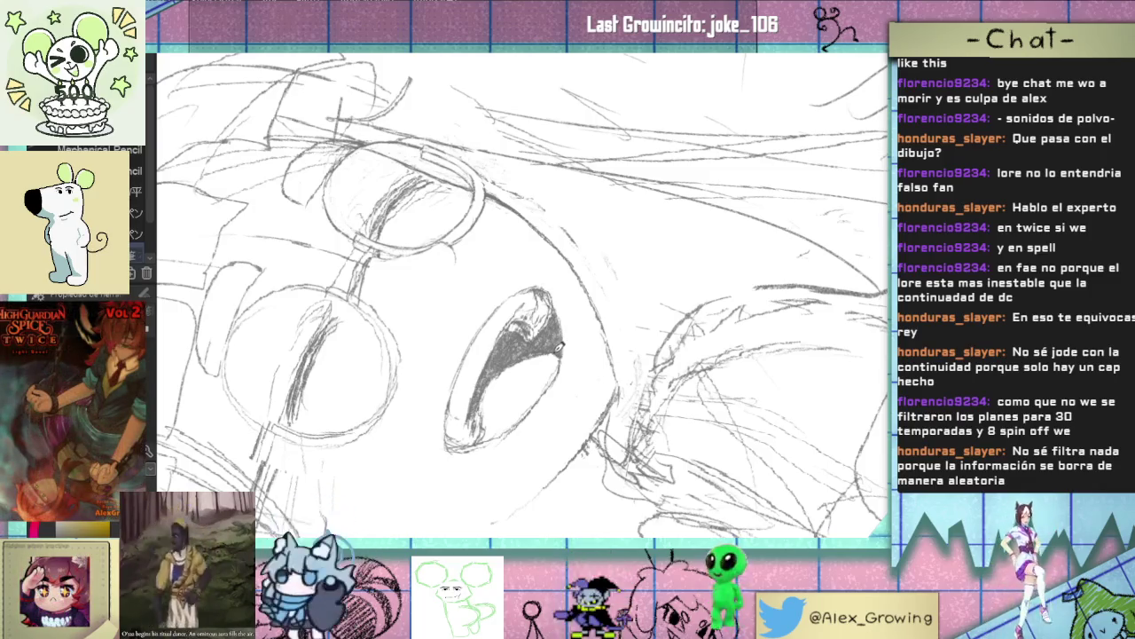
pyautogui.scroll(2, 603, 357)
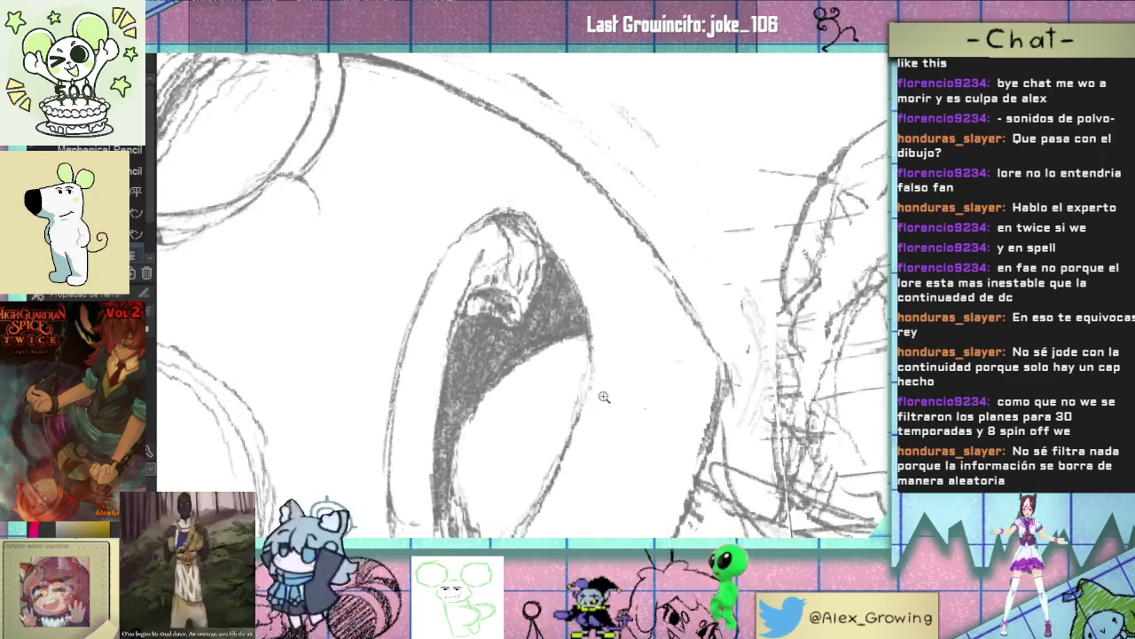
pyautogui.press('-')
pyautogui.moveTo(581, 332); pyautogui.dragTo(572, 353)
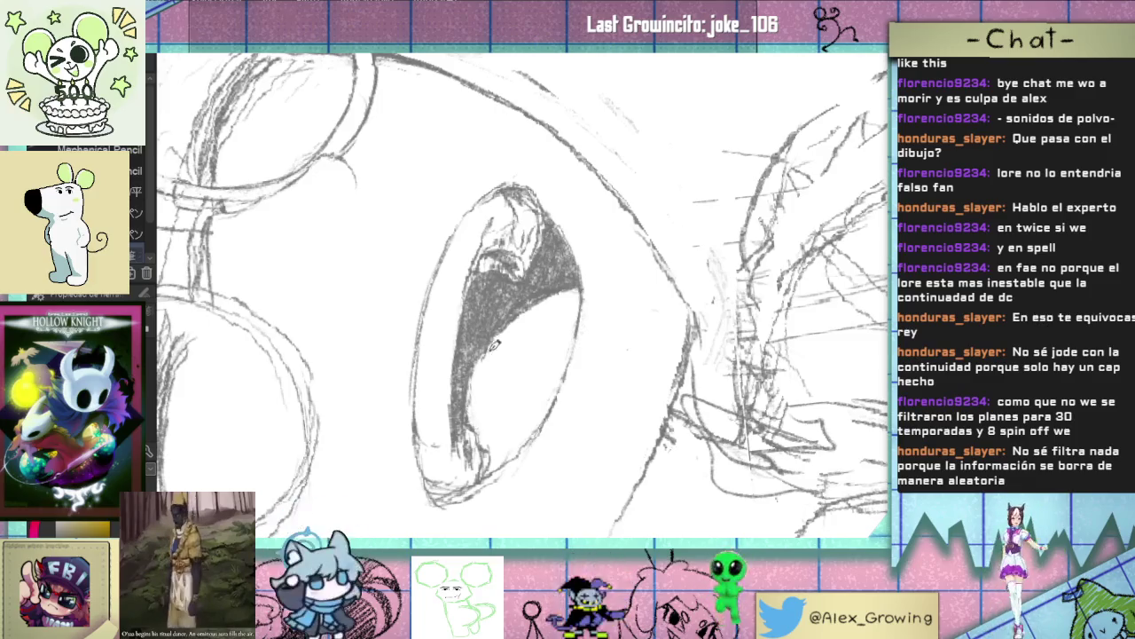
pyautogui.scroll(-3, 559, 315)
pyautogui.scroll(-3, 572, 333)
pyautogui.scroll(-3, 589, 355)
pyautogui.scroll(-2, 608, 377)
pyautogui.scroll(4, 611, 379)
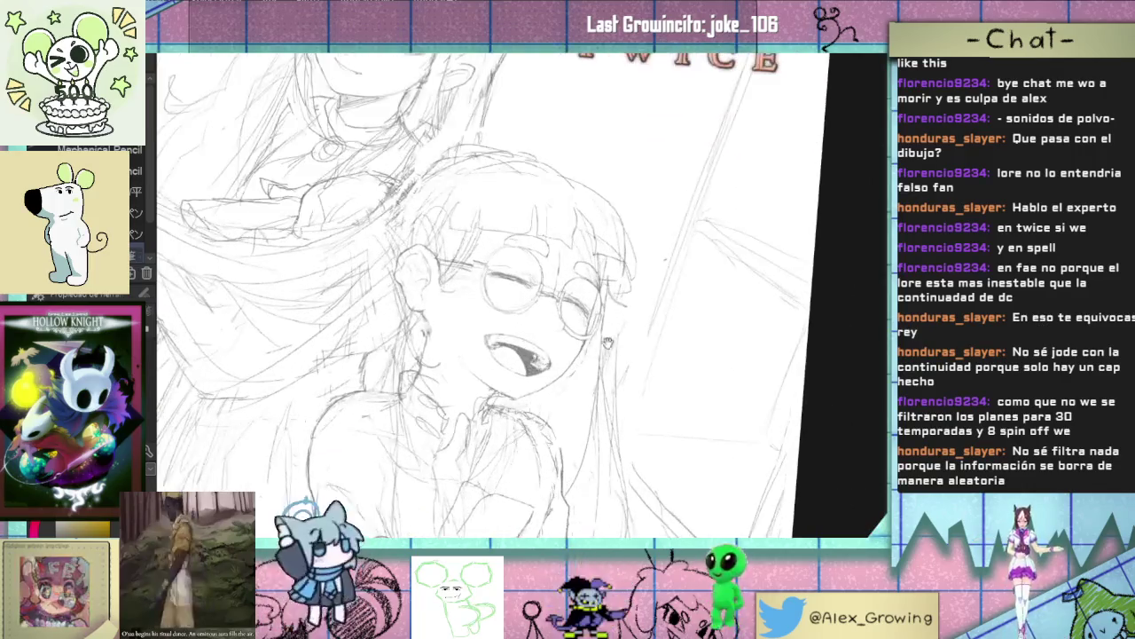
# - Lasso the mouth, tilt it slightly with Free Transform, and confirm with Aceptar
pyautogui.scroll(1, 611, 380)
pyautogui.scroll(2, 611, 380)
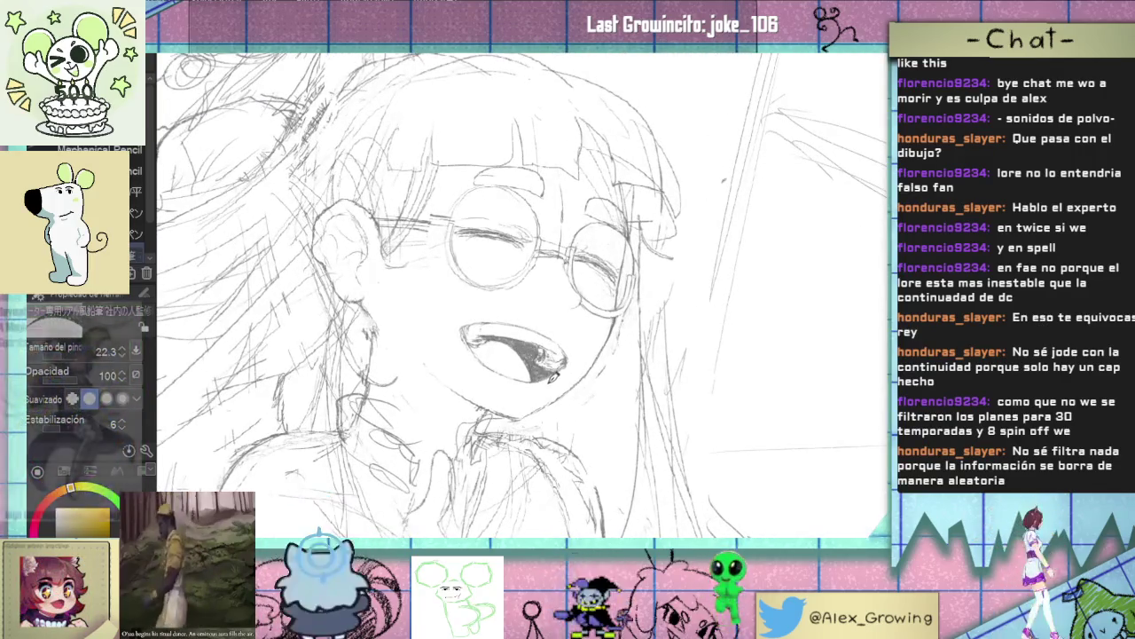
pyautogui.press('m')
pyautogui.moveTo(552, 376); pyautogui.dragTo(528, 380)
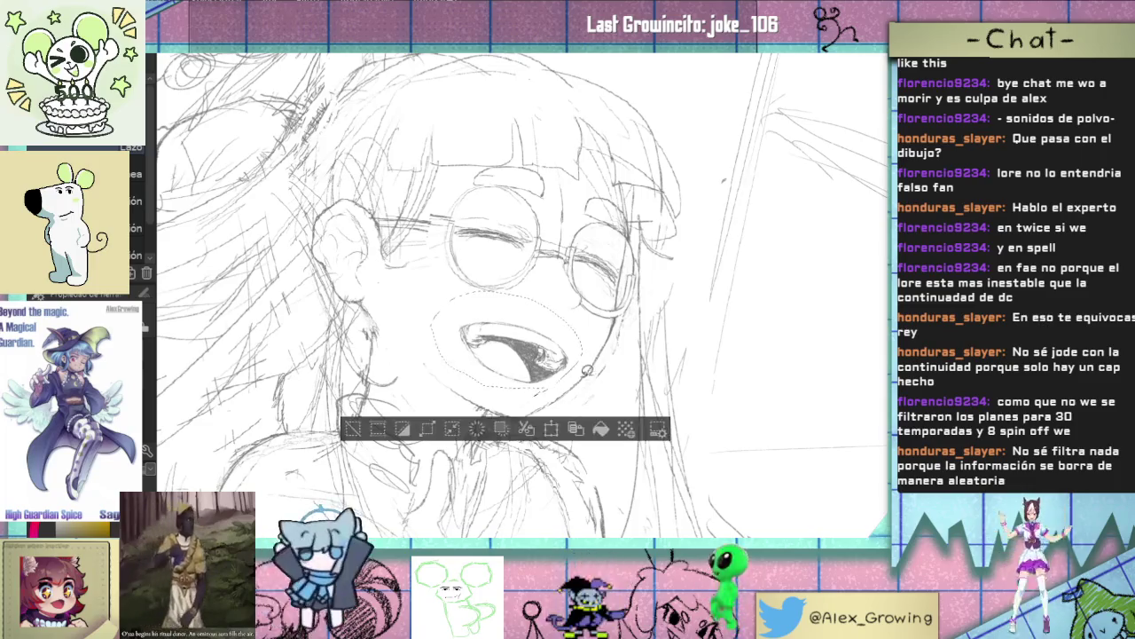
pyautogui.click(550, 428)
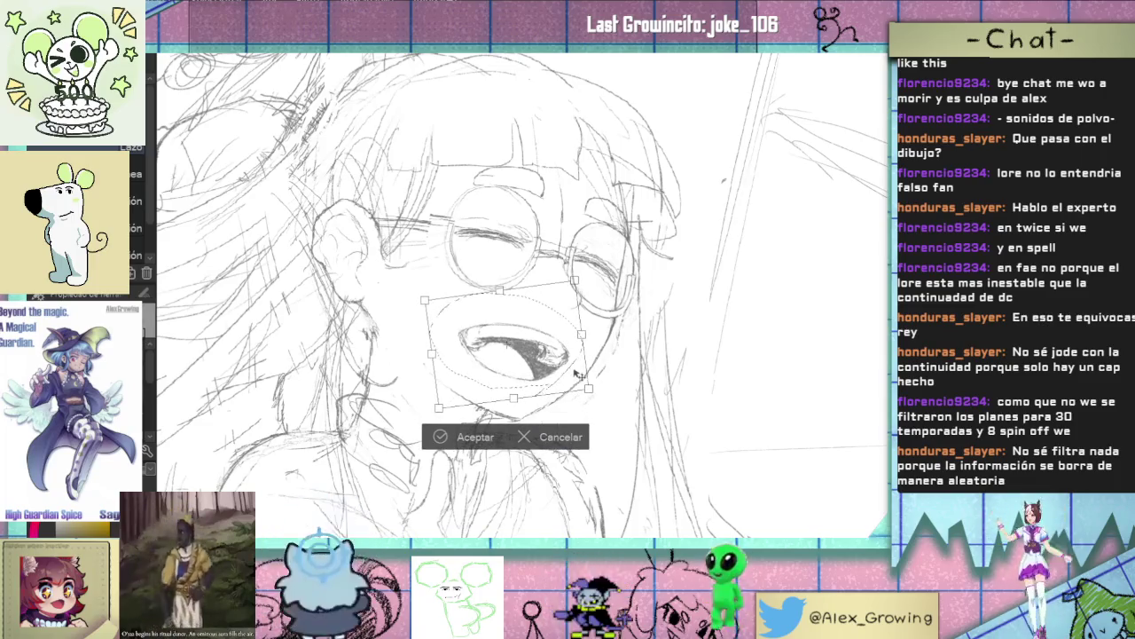
pyautogui.click(495, 436)
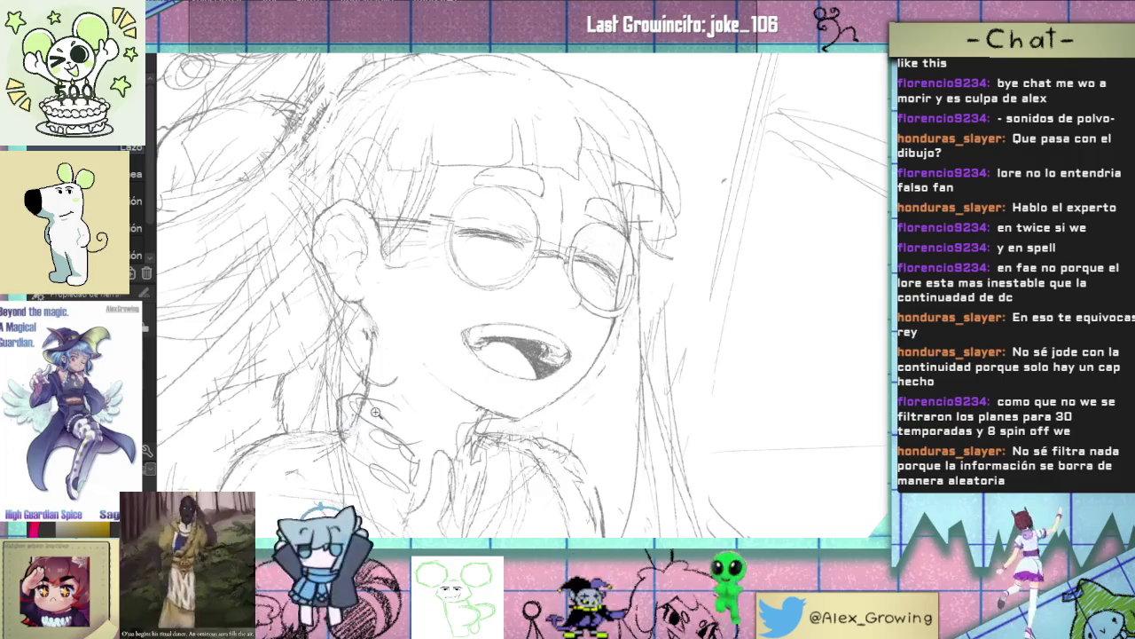
pyautogui.scroll(-3, 552, 347)
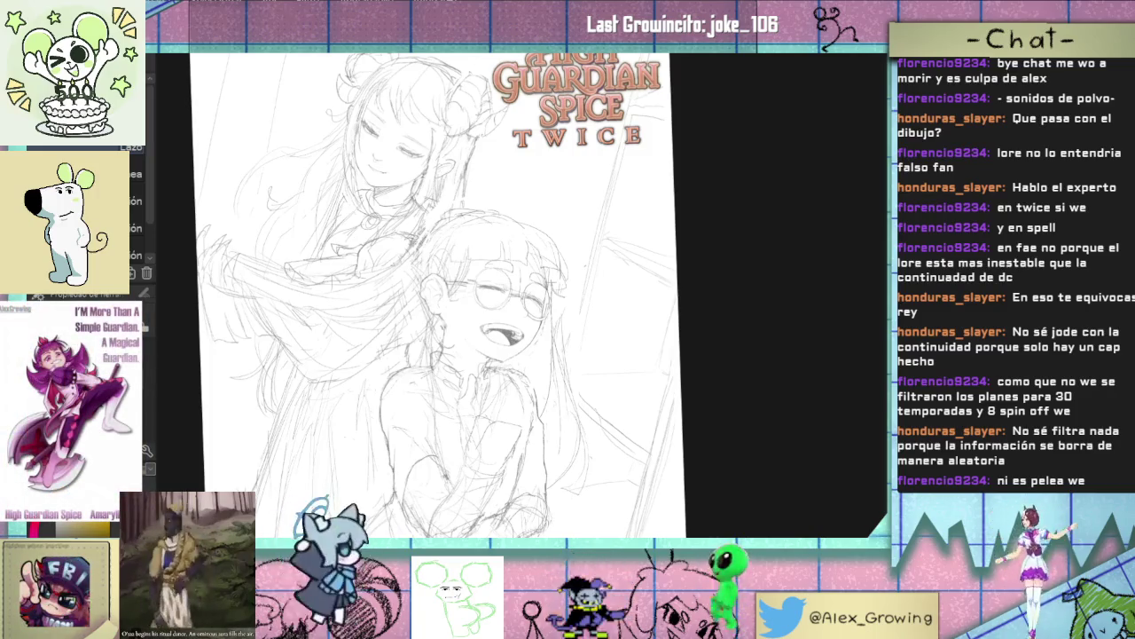
# - Zoom in and rotate the view onto the round glasses
pyautogui.scroll(2, 543, 347)
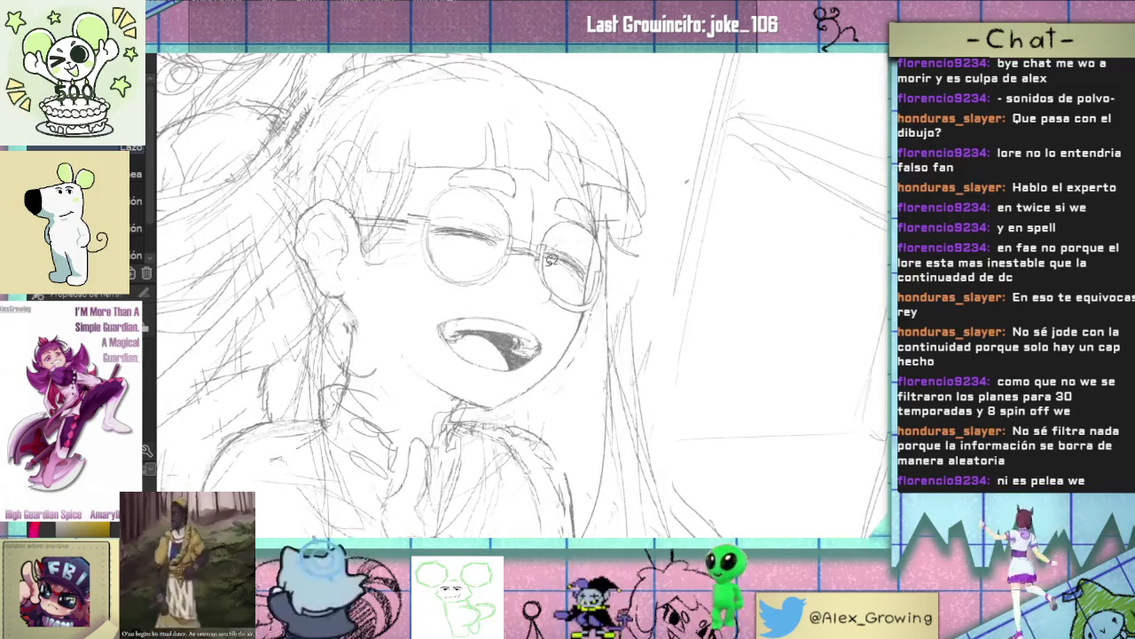
pyautogui.scroll(1, 542, 340)
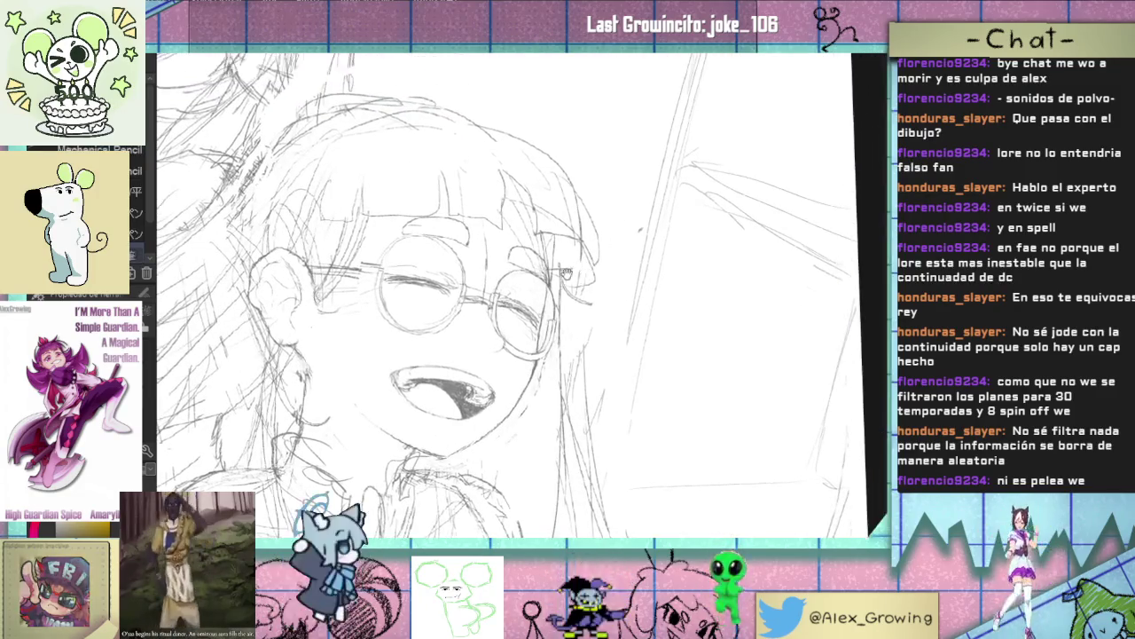
pyautogui.scroll(1, 542, 340)
pyautogui.scroll(1, 542, 341)
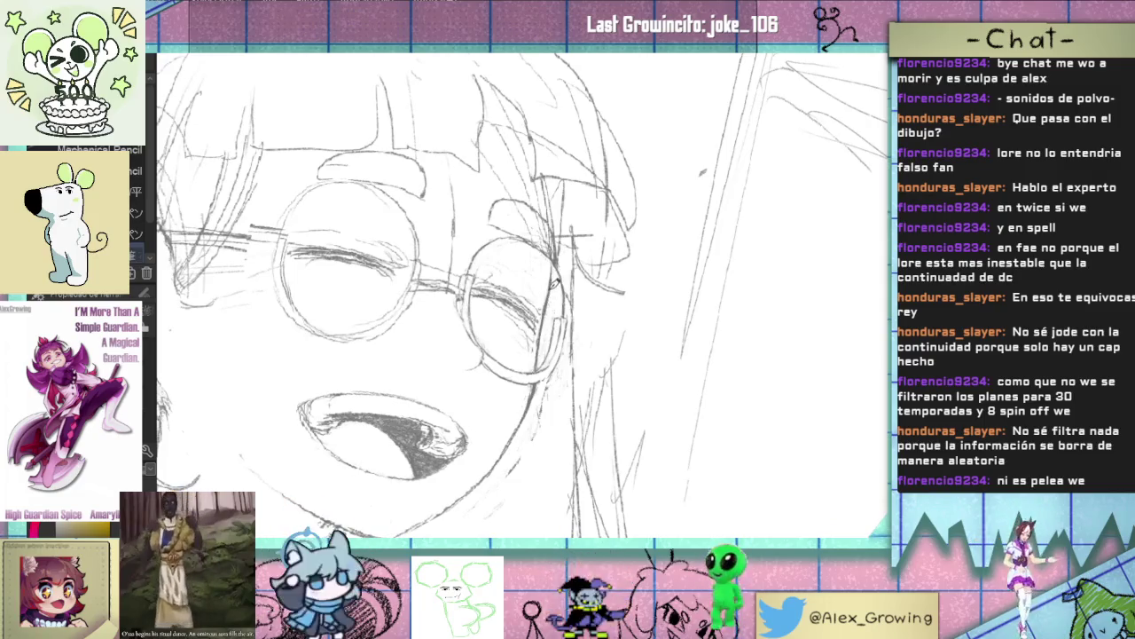
pyautogui.scroll(-1, 559, 266)
pyautogui.scroll(2, 560, 279)
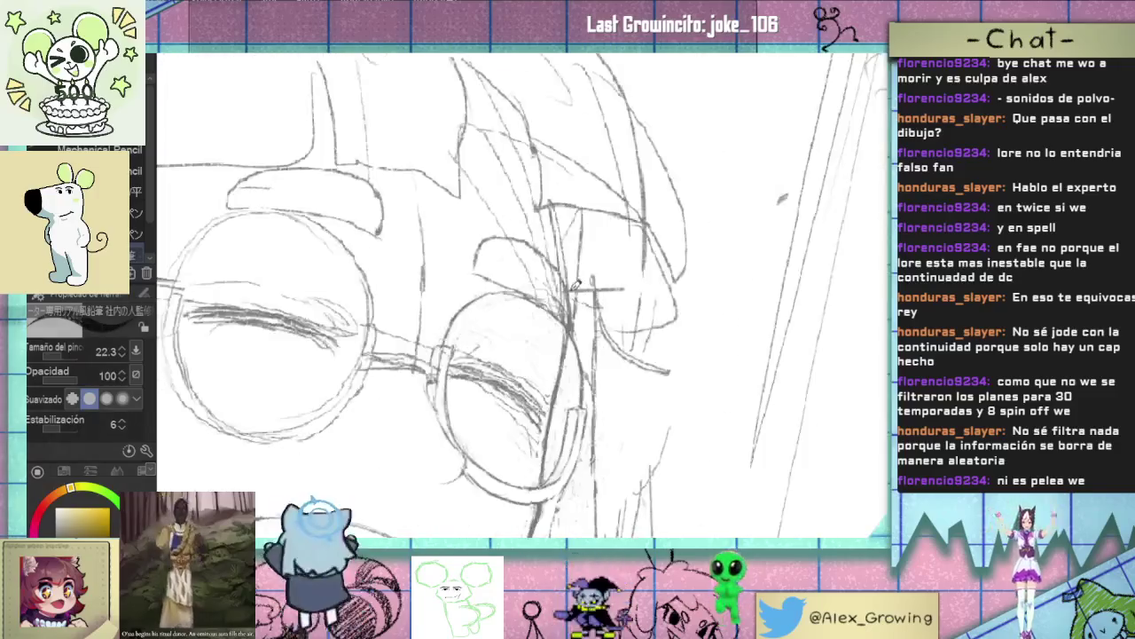
pyautogui.moveTo(560, 285); pyautogui.dragTo(518, 321)
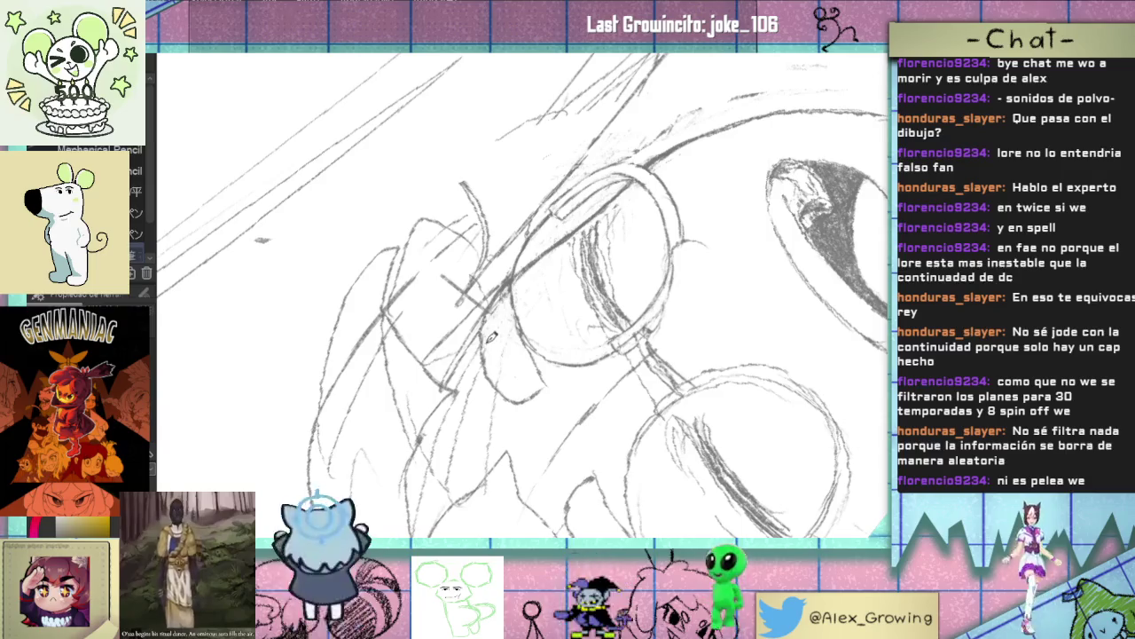
pyautogui.scroll(-1, 499, 306)
pyautogui.moveTo(500, 306); pyautogui.dragTo(568, 296)
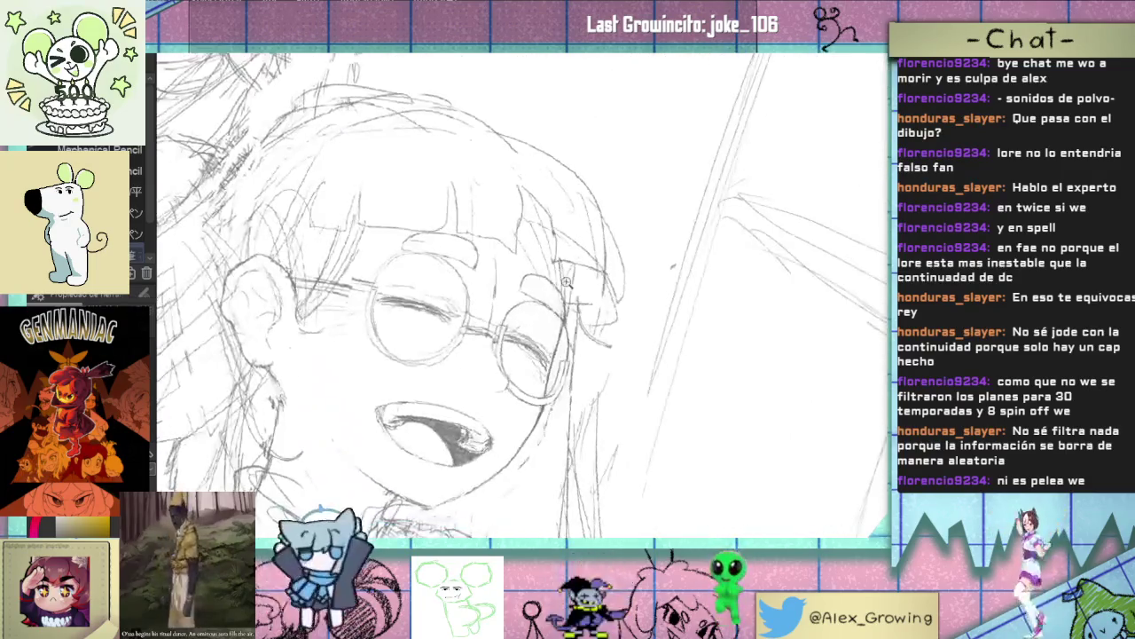
pyautogui.scroll(1, 567, 296)
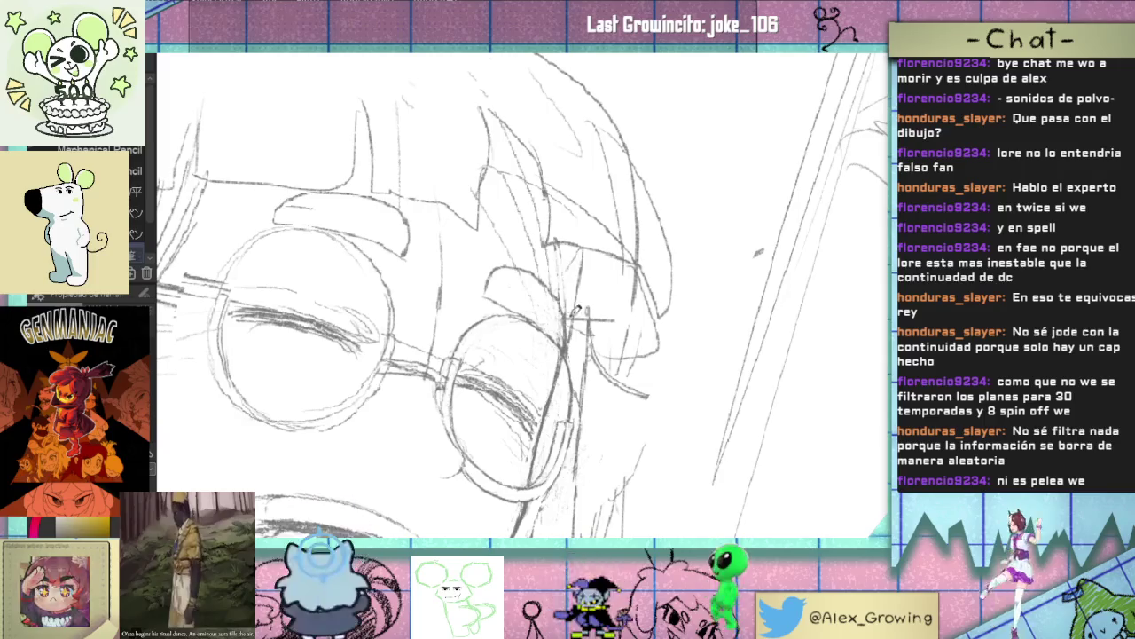
# - Draw a pencil line beside the glasses, then switch to the eraser
pyautogui.moveTo(568, 342); pyautogui.dragTo(583, 259)
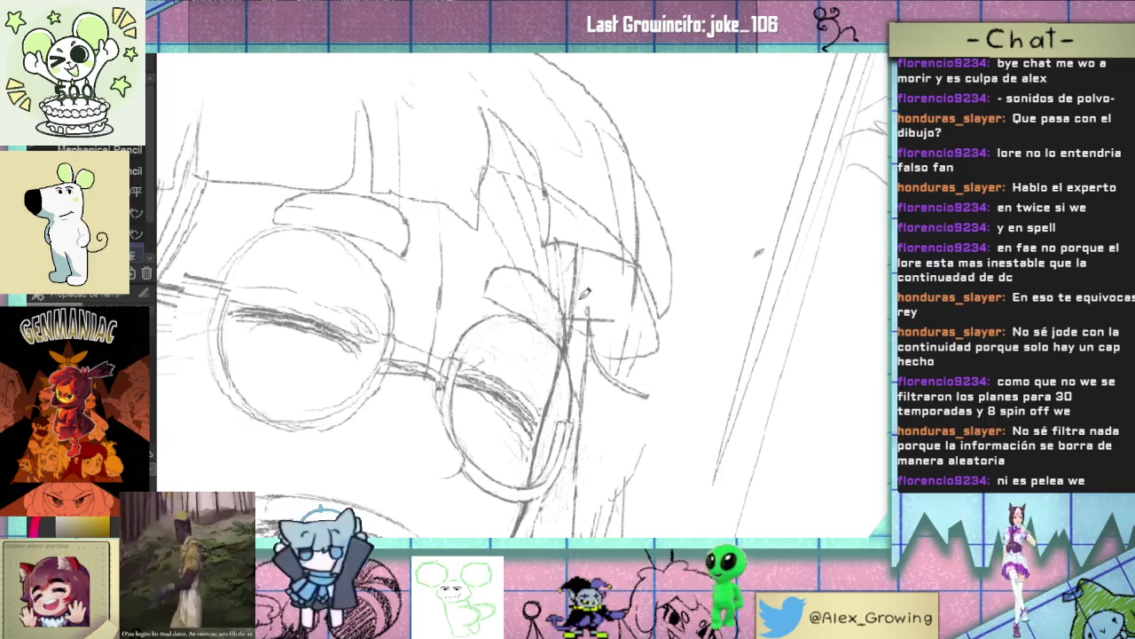
pyautogui.scroll(-2, 602, 302)
pyautogui.moveTo(603, 302); pyautogui.dragTo(656, 252)
pyautogui.scroll(1, 656, 252)
pyautogui.scroll(1, 656, 252)
pyautogui.scroll(3, 621, 257)
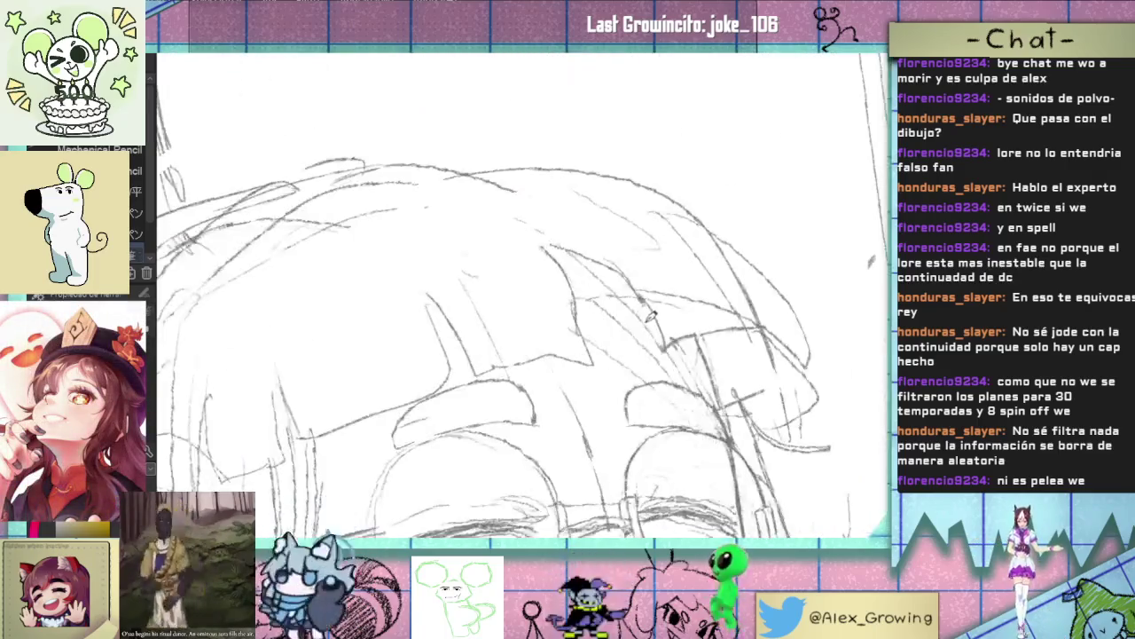
pyautogui.moveTo(578, 259); pyautogui.dragTo(474, 289)
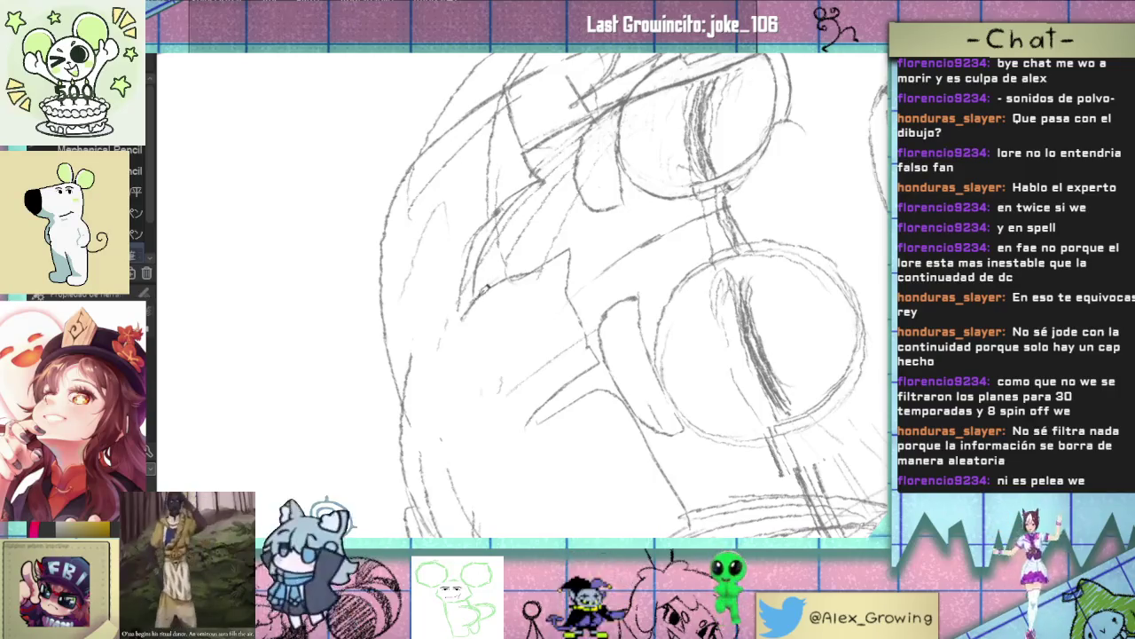
pyautogui.press('e')
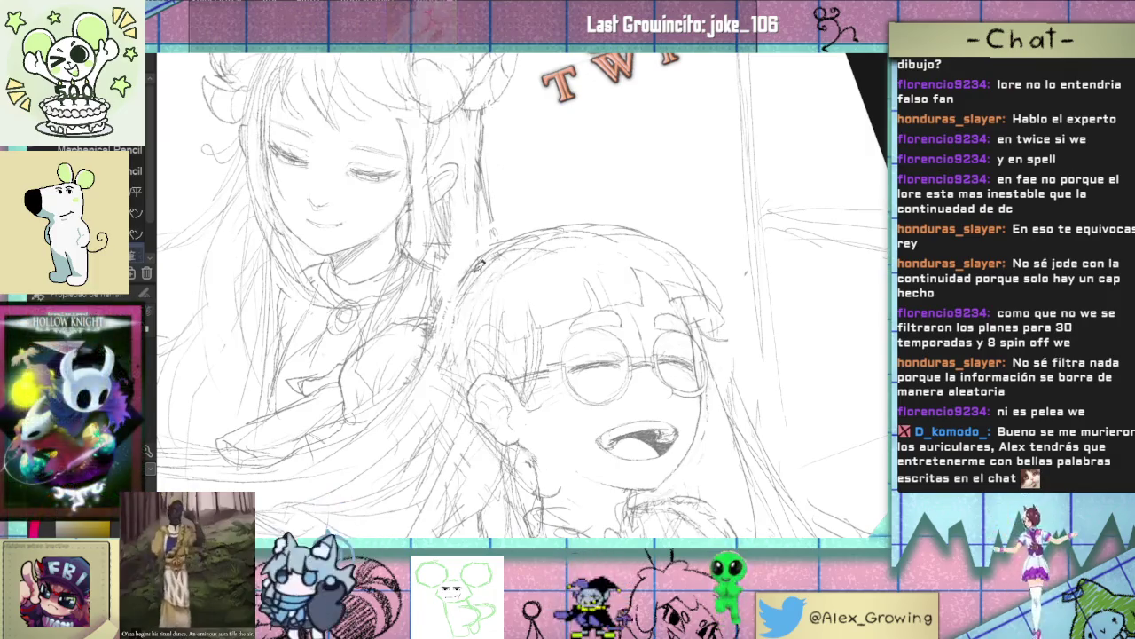
pyautogui.moveTo(519, 281); pyautogui.dragTo(422, 378)
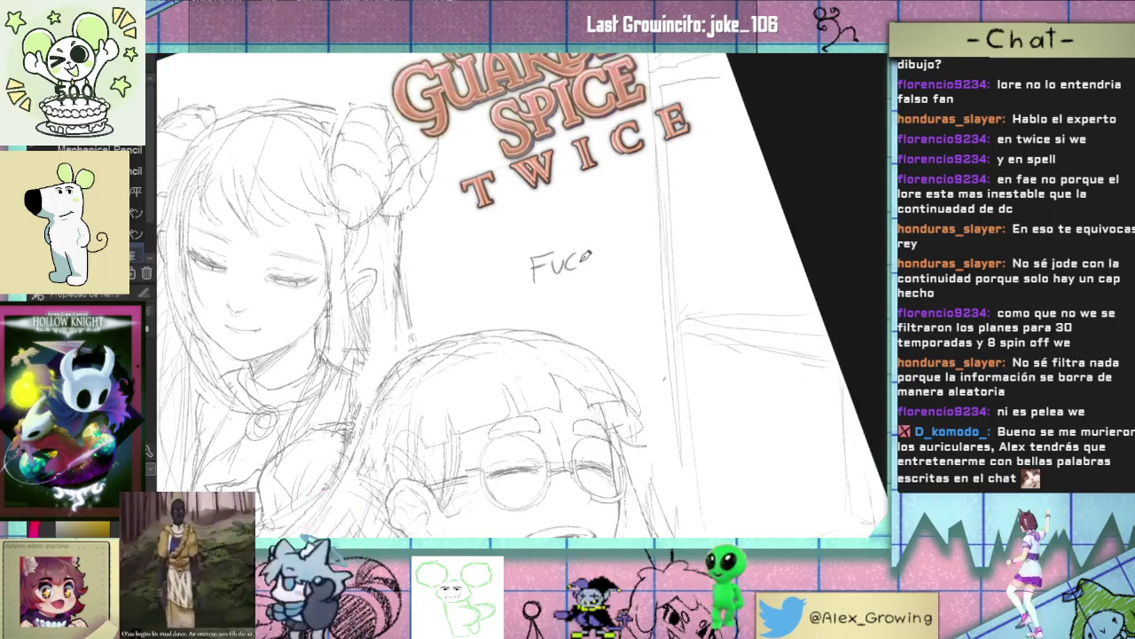
pyautogui.moveTo(635, 246); pyautogui.dragTo(632, 248)
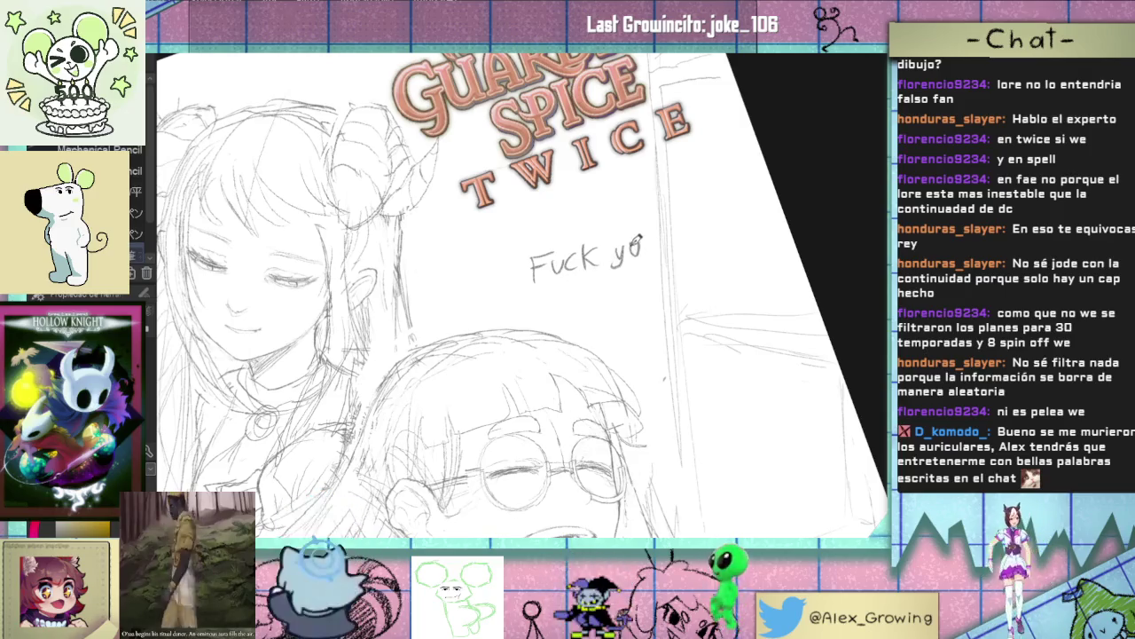
pyautogui.moveTo(545, 291)
pyautogui.mouseDown()
pyautogui.moveTo(543, 313)
pyautogui.moveTo(560, 312)
pyautogui.mouseUp()
pyautogui.moveTo(569, 298)
pyautogui.mouseDown()
pyautogui.moveTo(607, 304)
pyautogui.moveTo(635, 268)
pyautogui.mouseUp()
pyautogui.moveTo(646, 277); pyautogui.dragTo(647, 278)
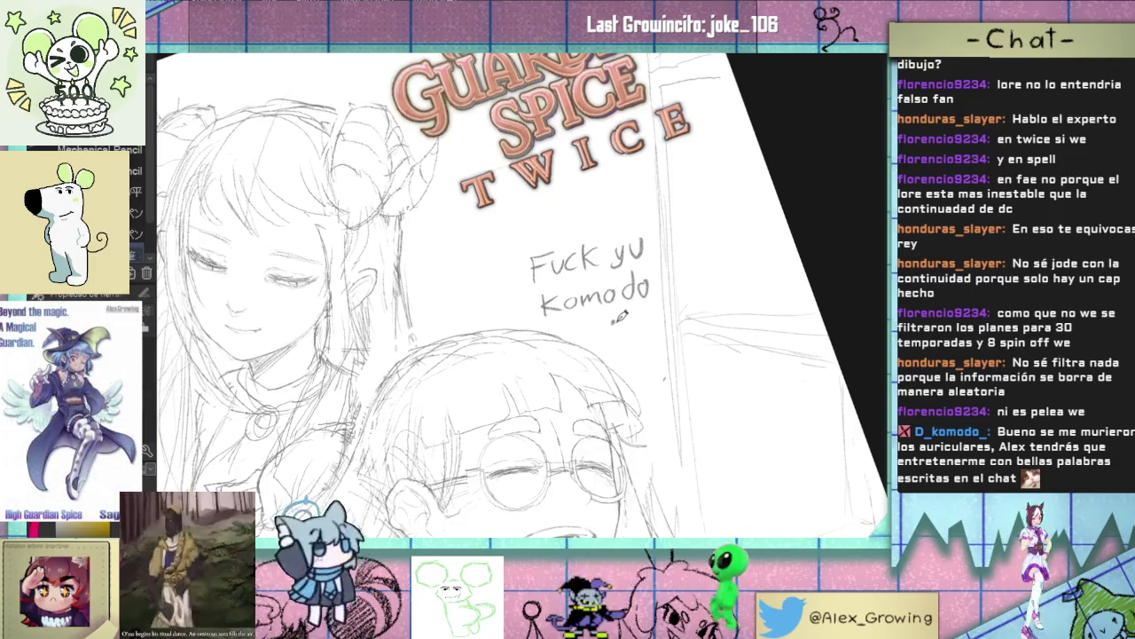
pyautogui.moveTo(620, 323); pyautogui.dragTo(623, 329)
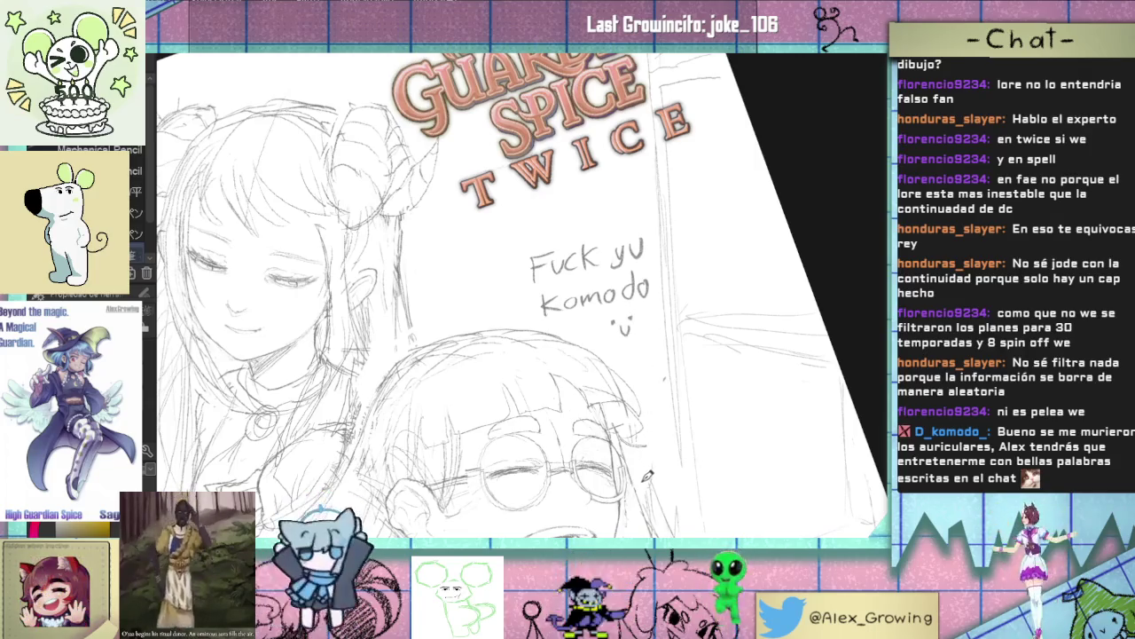
pyautogui.hotkey('ctrl', 'z')
pyautogui.hotkey('ctrl', 'z')
pyautogui.hotkey('ctrl', 'z')
pyautogui.hotkey('ctrl', 'z')
pyautogui.hotkey('ctrl', 'z')
pyautogui.hotkey('ctrl', 'z')
pyautogui.hotkey('ctrl', 'z')
pyautogui.hotkey('ctrl', 'z')
pyautogui.hotkey('ctrl', 'z')
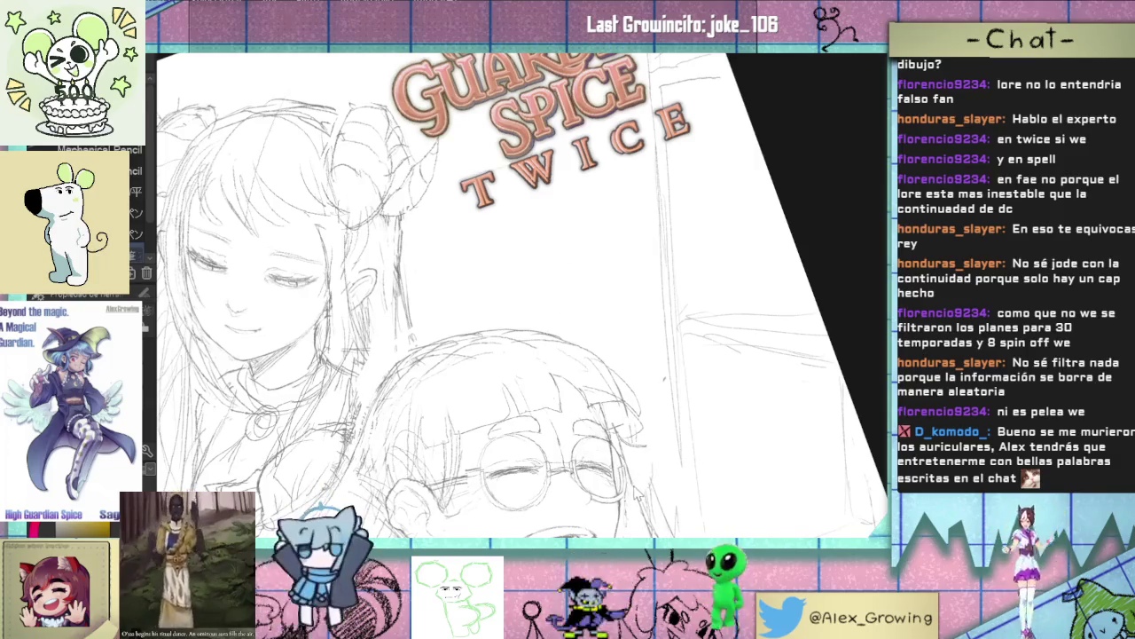
pyautogui.scroll(2, 416, 364)
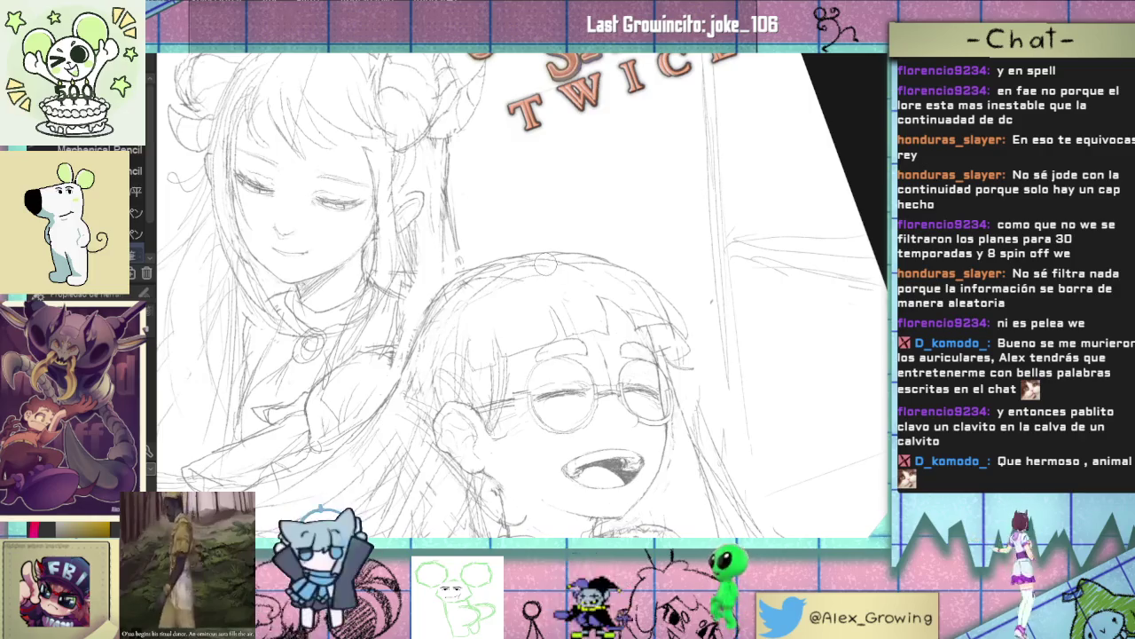
pyautogui.moveTo(532, 293); pyautogui.dragTo(532, 334)
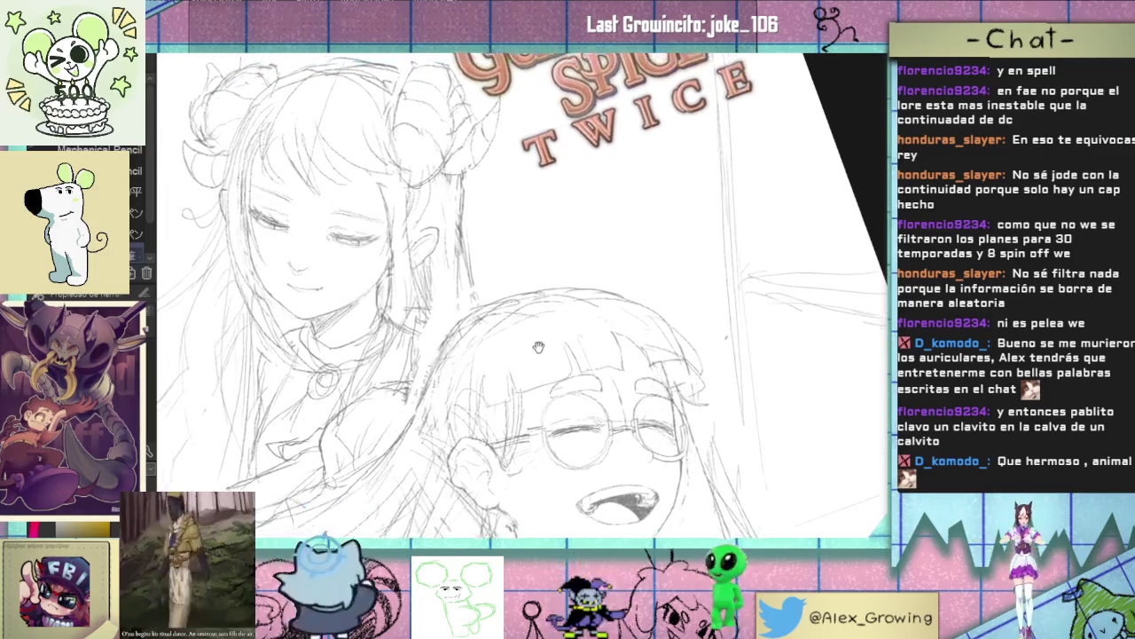
pyautogui.scroll(3, 532, 334)
pyautogui.moveTo(523, 289); pyautogui.dragTo(532, 324)
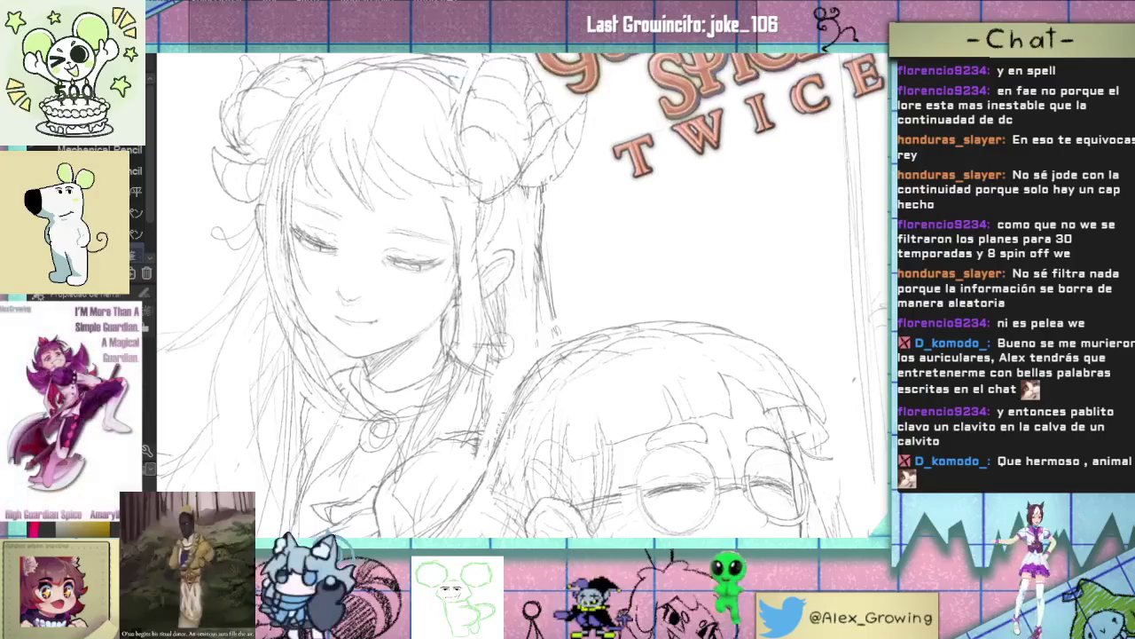
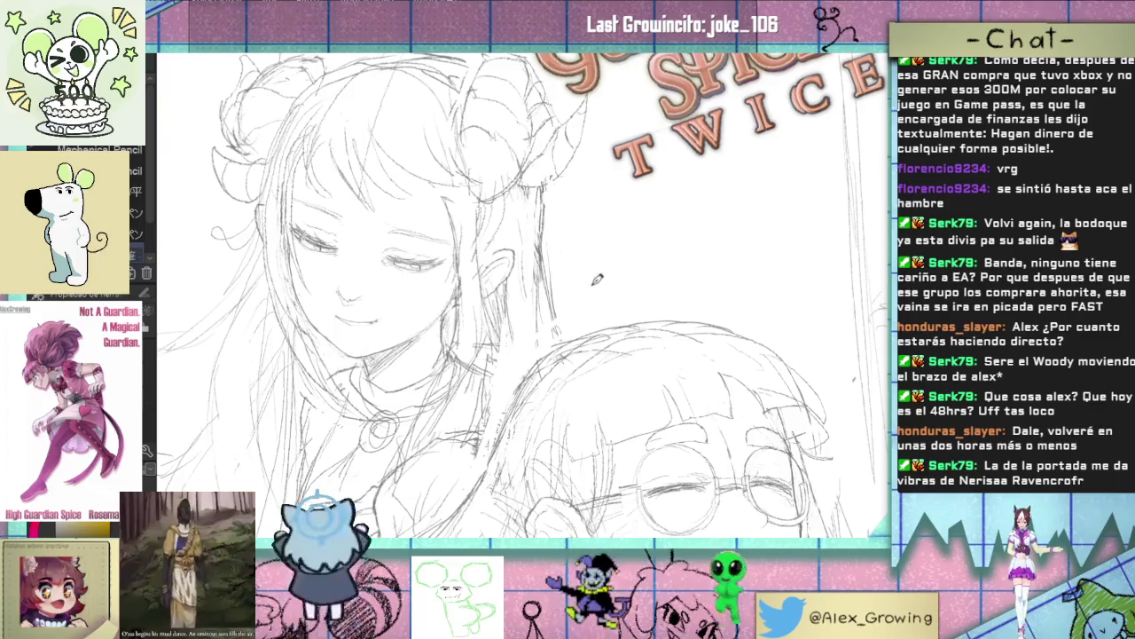
# - Zoom in over the girls' faces and sketch two pencil strokes along the taller girl's hair
pyautogui.scroll(-3, 607, 319)
pyautogui.scroll(1, 607, 320)
pyautogui.scroll(2, 607, 319)
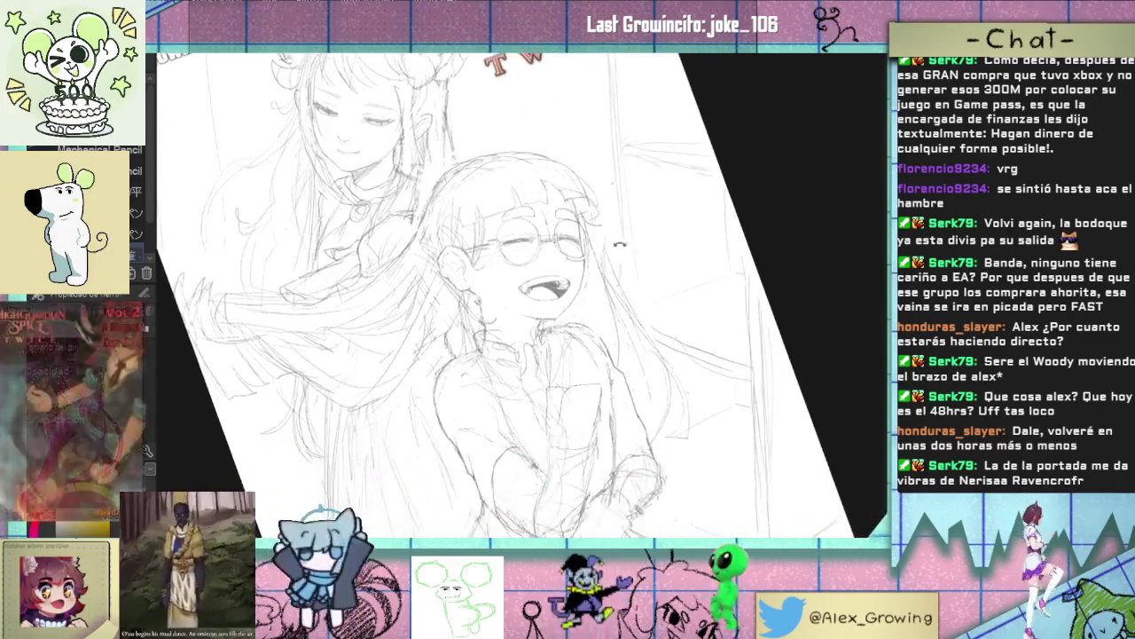
pyautogui.scroll(1, 606, 320)
pyautogui.scroll(1, 583, 321)
pyautogui.moveTo(583, 321); pyautogui.dragTo(581, 284)
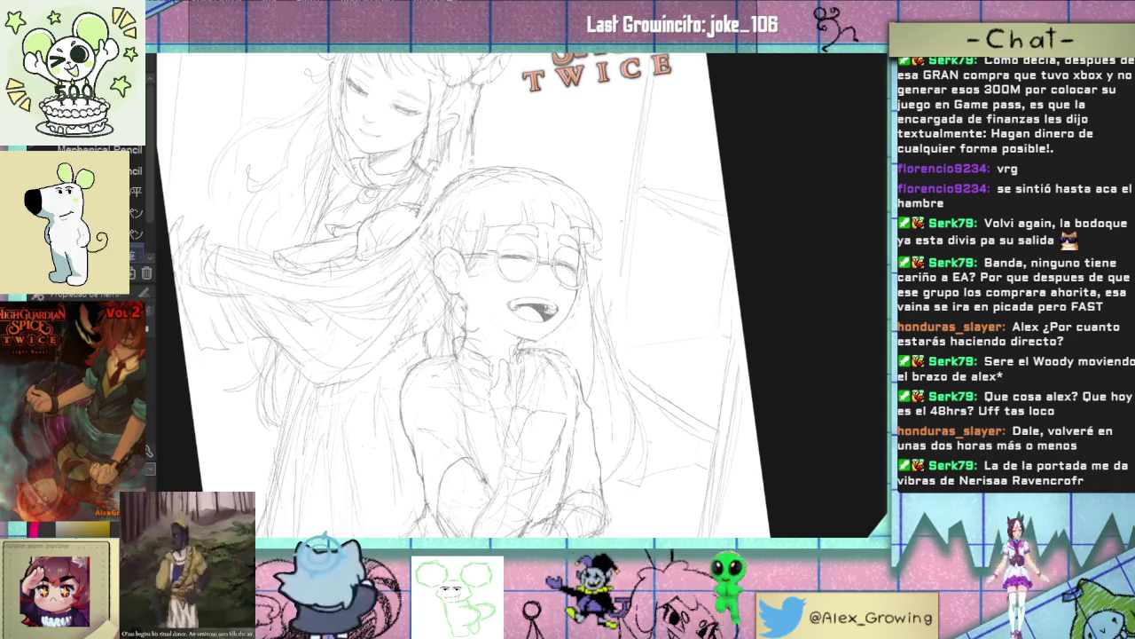
pyautogui.scroll(5, 524, 292)
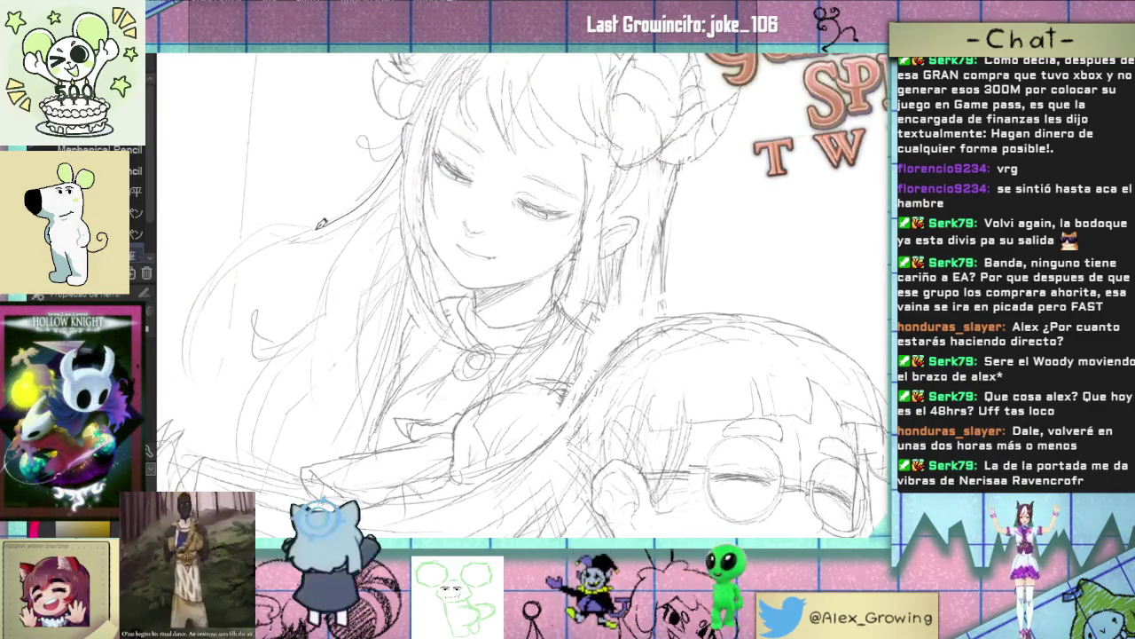
pyautogui.moveTo(395, 177); pyautogui.dragTo(271, 240)
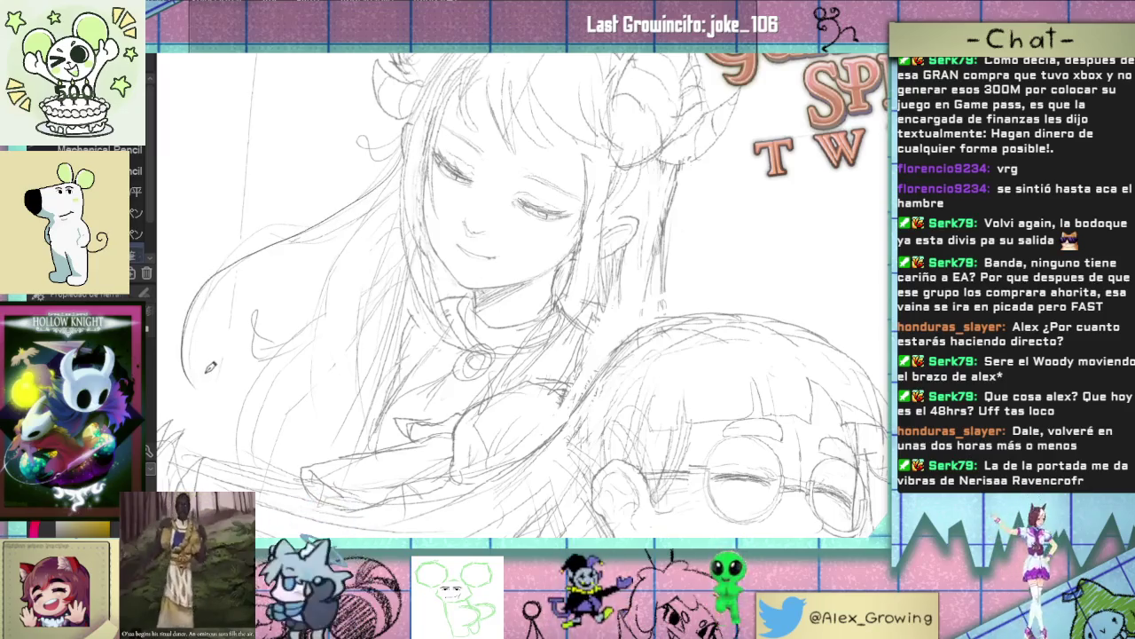
pyautogui.moveTo(202, 323); pyautogui.dragTo(272, 241)
# - Undo the last hair stroke, redraw it lower, and add another curve along the hair line
pyautogui.hotkey('ctrl', 'z')
pyautogui.moveTo(188, 381); pyautogui.dragTo(222, 293)
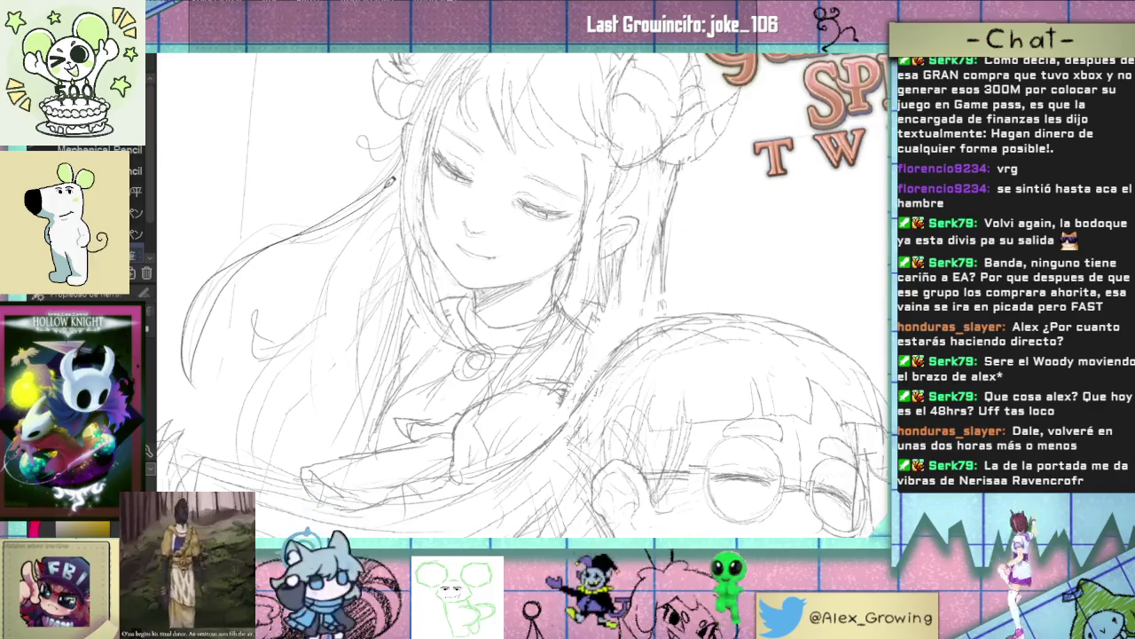
pyautogui.scroll(2, 337, 248)
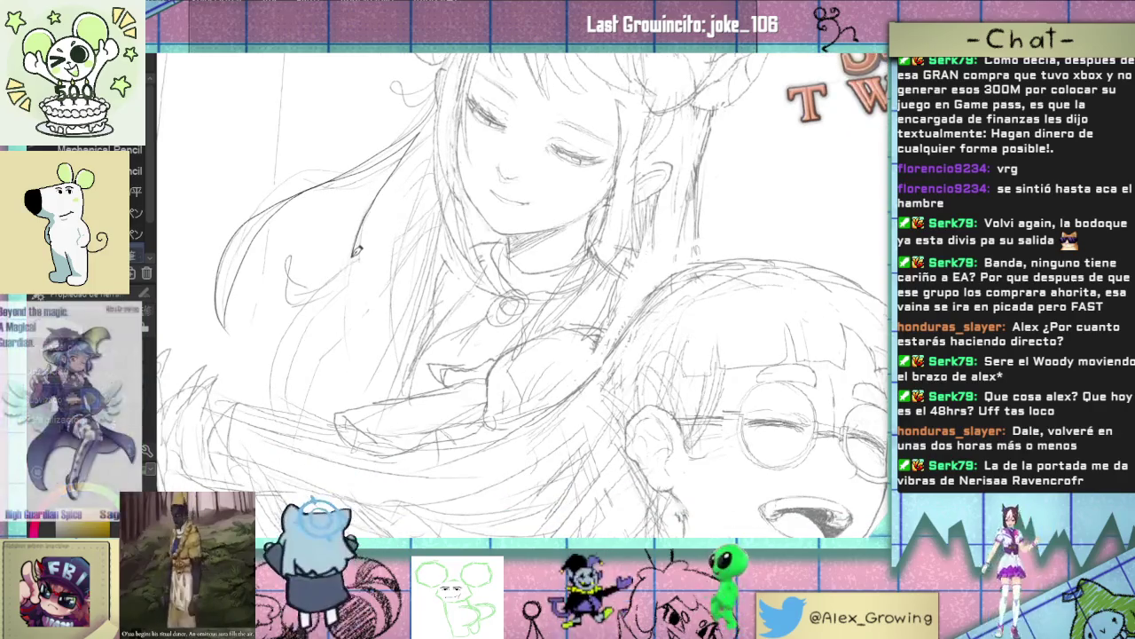
pyautogui.moveTo(294, 246); pyautogui.dragTo(306, 297)
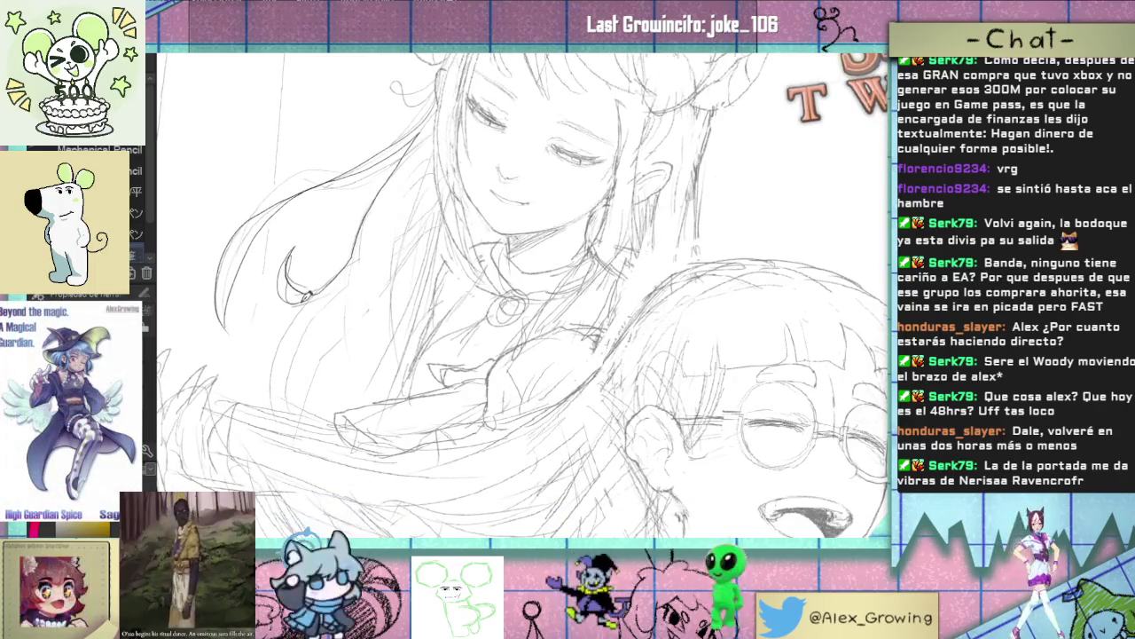
pyautogui.scroll(-3, 270, 386)
pyautogui.scroll(2, 293, 353)
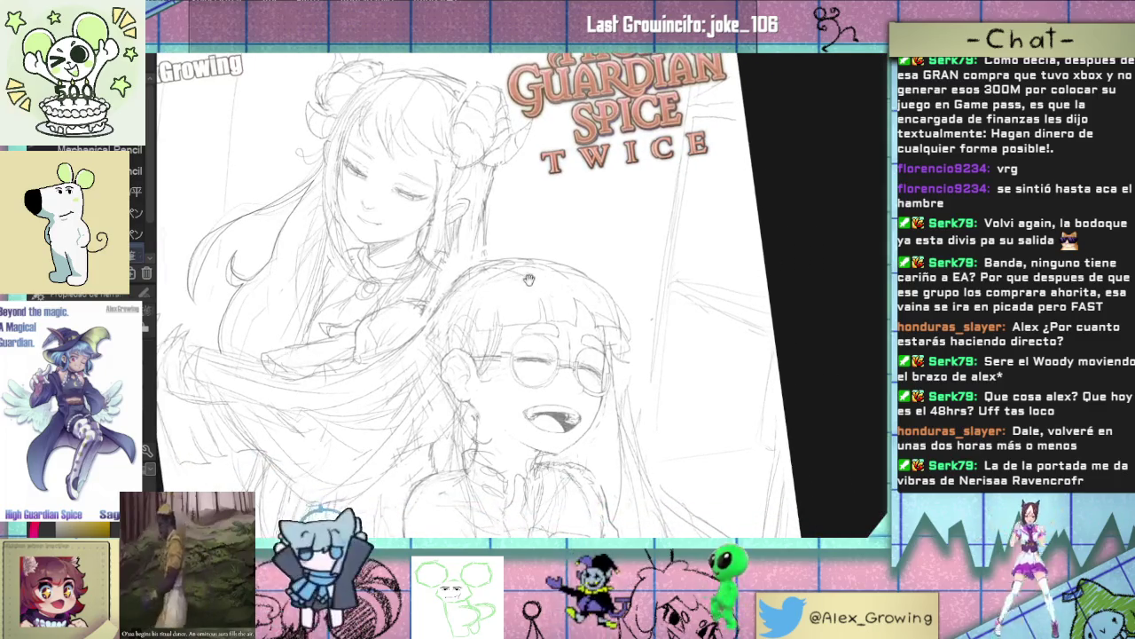
# - Rotate and reposition the canvas view for a better angle on the sketch
pyautogui.moveTo(521, 278)
pyautogui.mouseDown()
pyautogui.moveTo(630, 196)
pyautogui.moveTo(518, 248)
pyautogui.mouseUp()
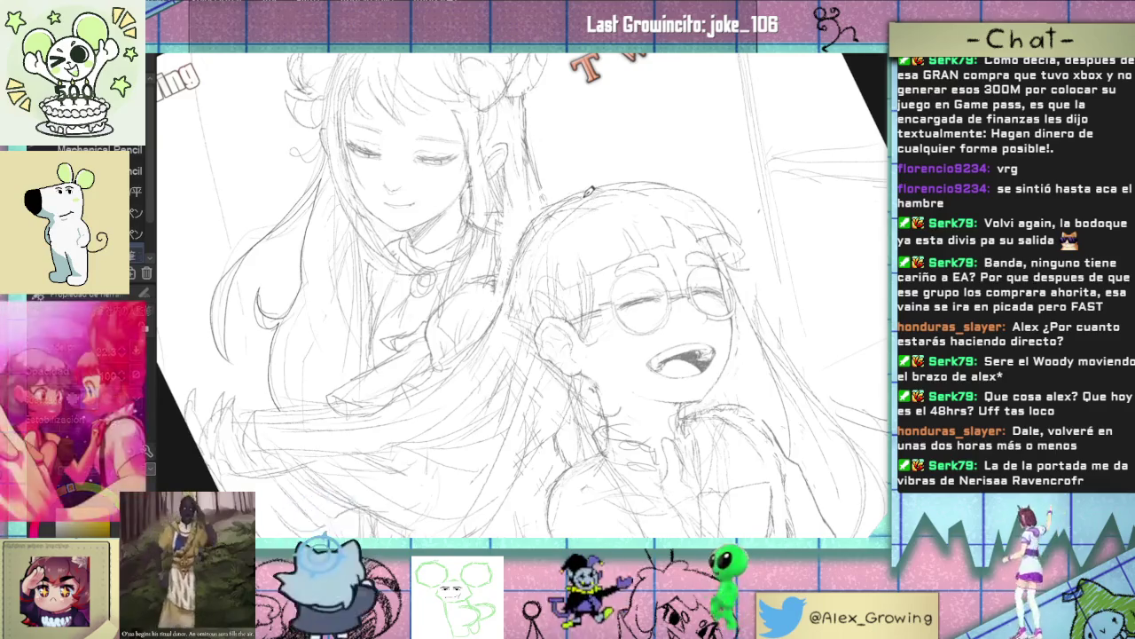
pyautogui.moveTo(589, 189); pyautogui.dragTo(493, 275)
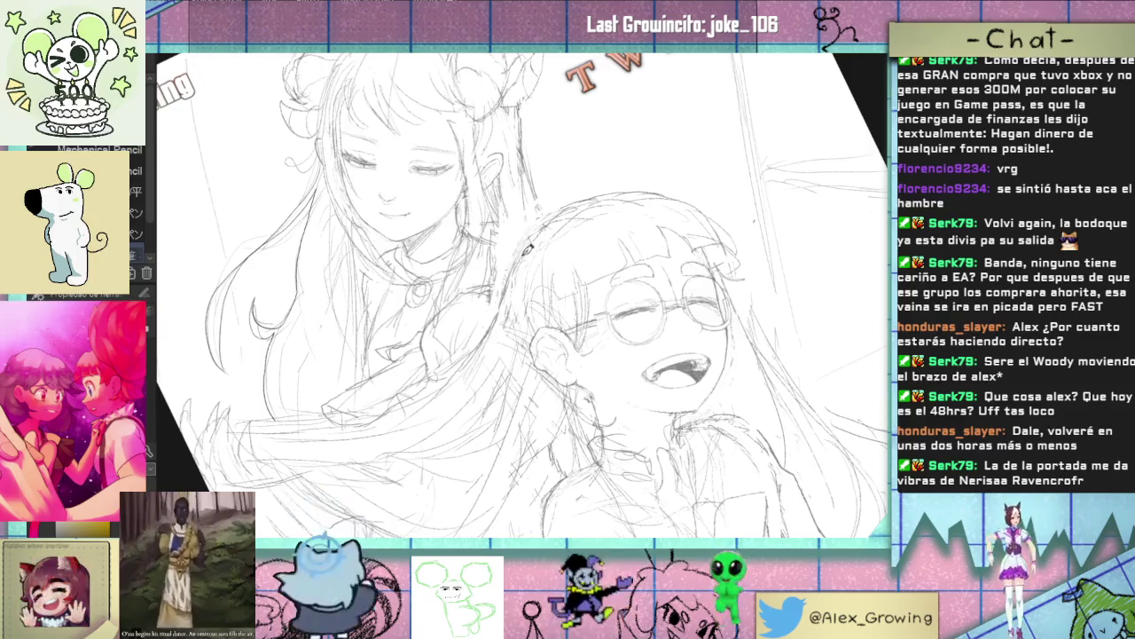
pyautogui.moveTo(538, 240); pyautogui.dragTo(526, 308)
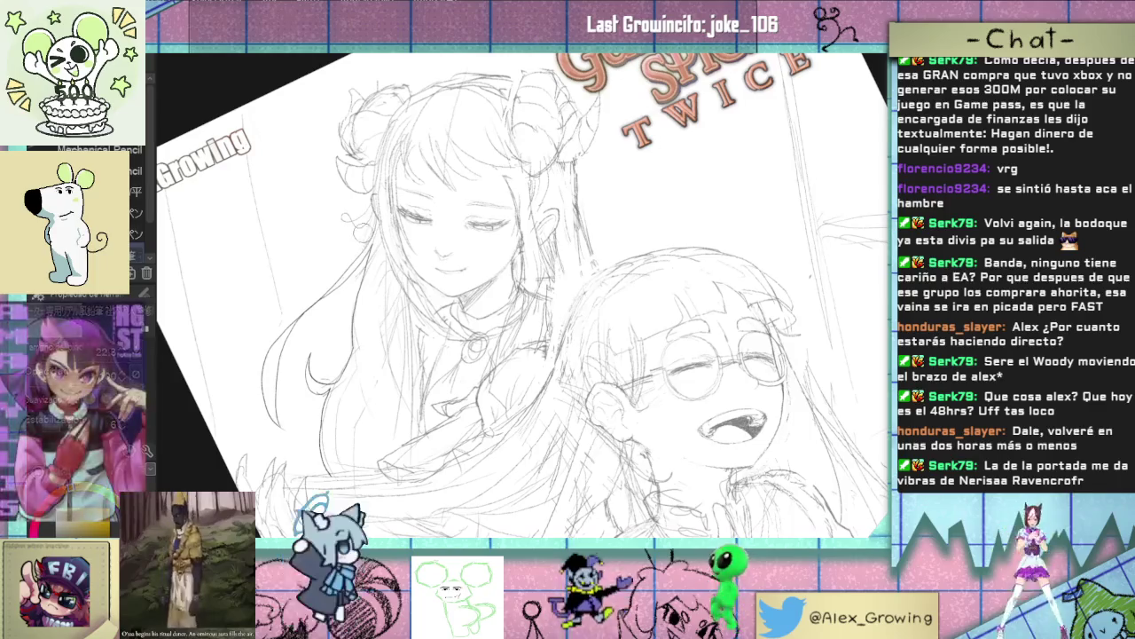
pyautogui.moveTo(359, 319)
pyautogui.mouseDown()
pyautogui.moveTo(648, 249)
pyautogui.moveTo(568, 222)
pyautogui.moveTo(582, 236)
pyautogui.mouseUp()
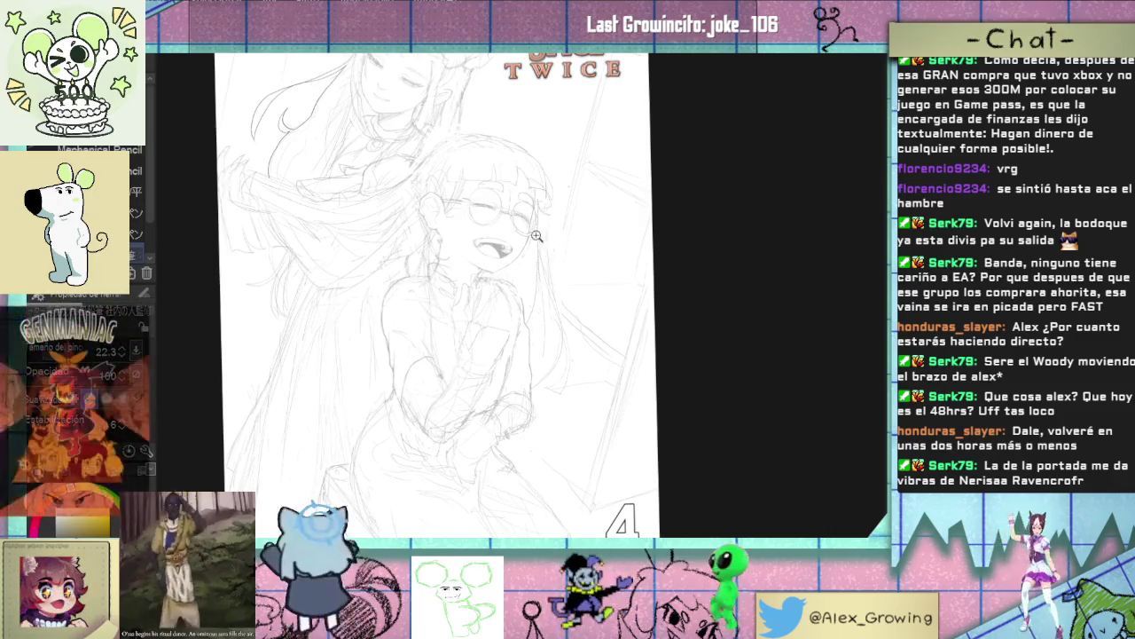
# - Zoom into the top of the page, ink a short dark stroke extending the hair line, then undo it
pyautogui.scroll(3, 548, 257)
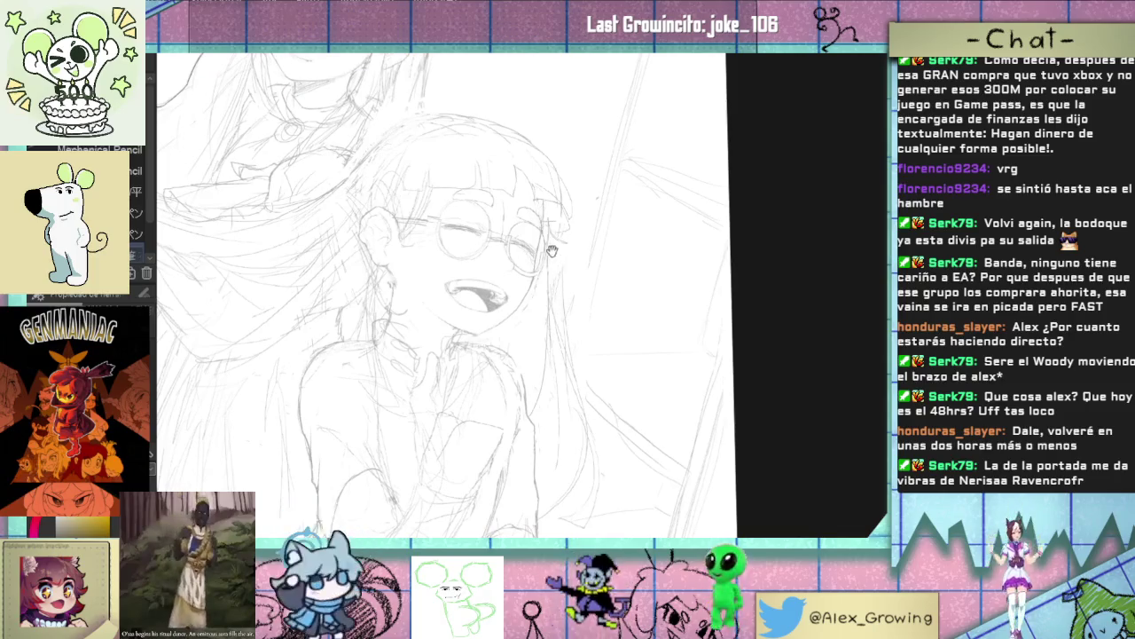
pyautogui.moveTo(549, 250); pyautogui.dragTo(573, 361)
pyautogui.scroll(3, 573, 361)
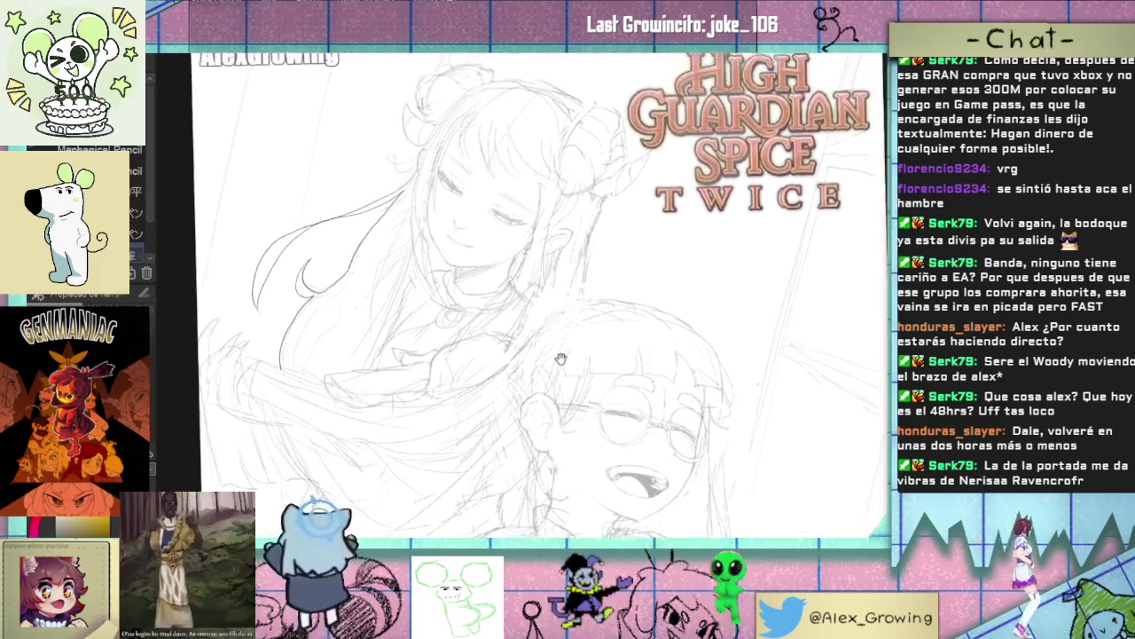
pyautogui.scroll(4, 346, 335)
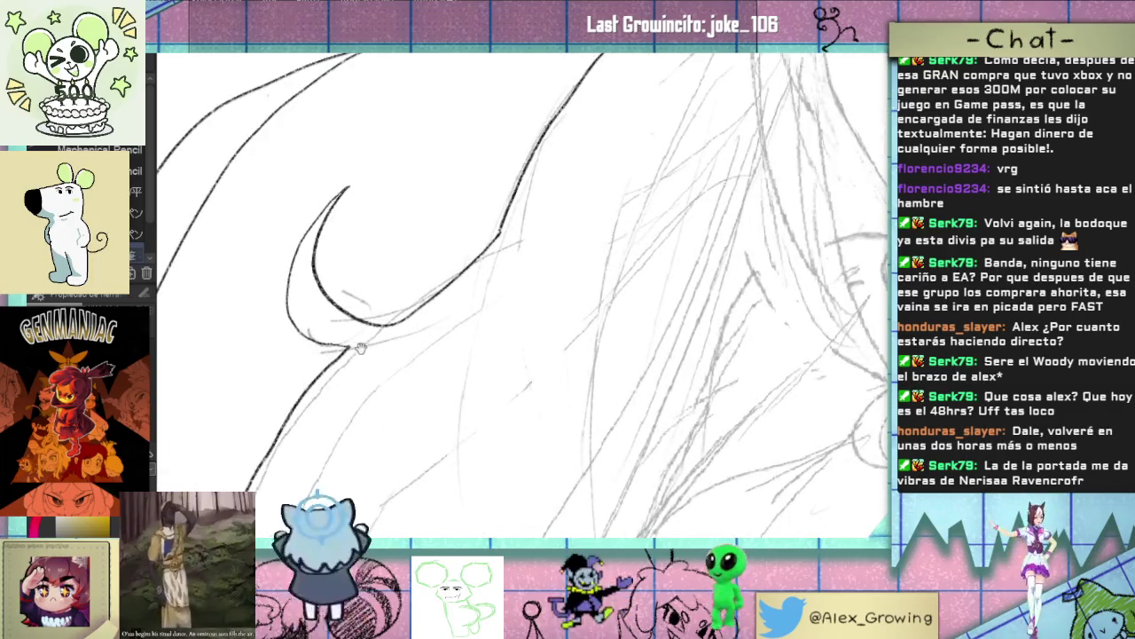
pyautogui.scroll(-4, 355, 347)
pyautogui.scroll(-2, 461, 358)
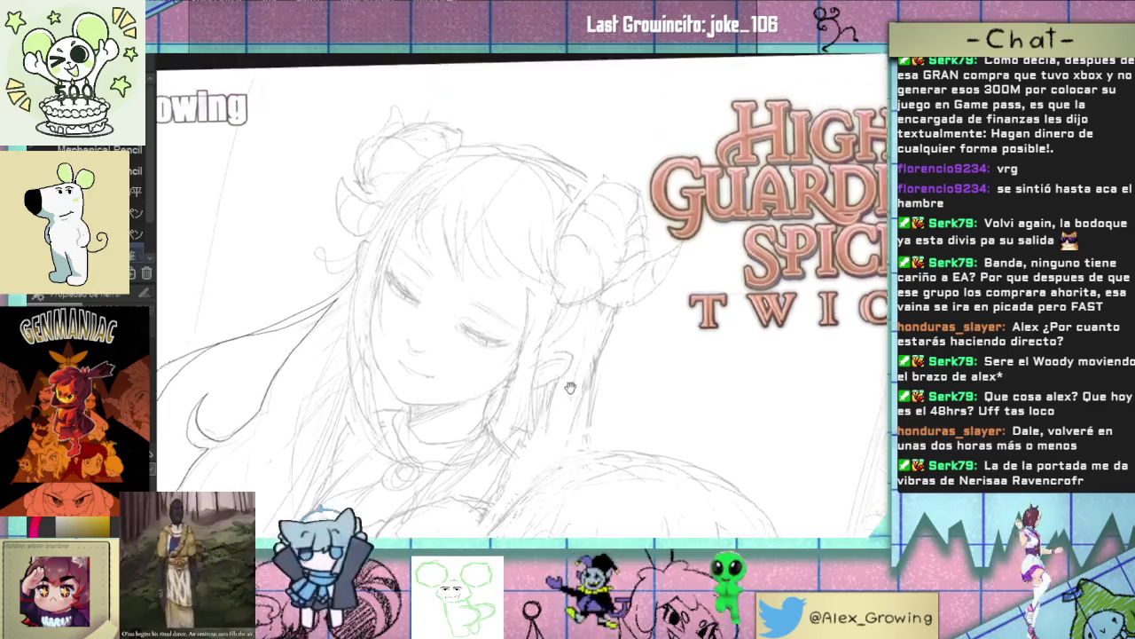
pyautogui.scroll(4, 362, 343)
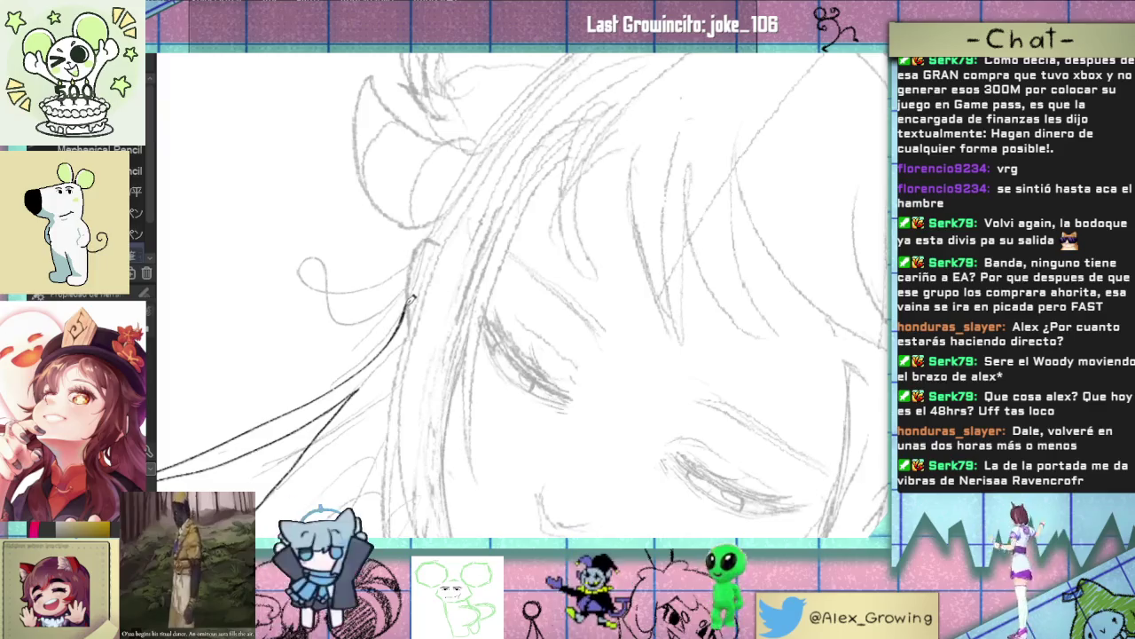
pyautogui.moveTo(411, 300)
pyautogui.mouseDown()
pyautogui.moveTo(409, 340)
pyautogui.moveTo(438, 278)
pyautogui.moveTo(461, 287)
pyautogui.mouseUp()
pyautogui.hotkey('ctrl', 'z')
# - Ink a dark curve up the hair strand and try a stroke across the bun loop, undoing it
pyautogui.moveTo(342, 309); pyautogui.dragTo(366, 255)
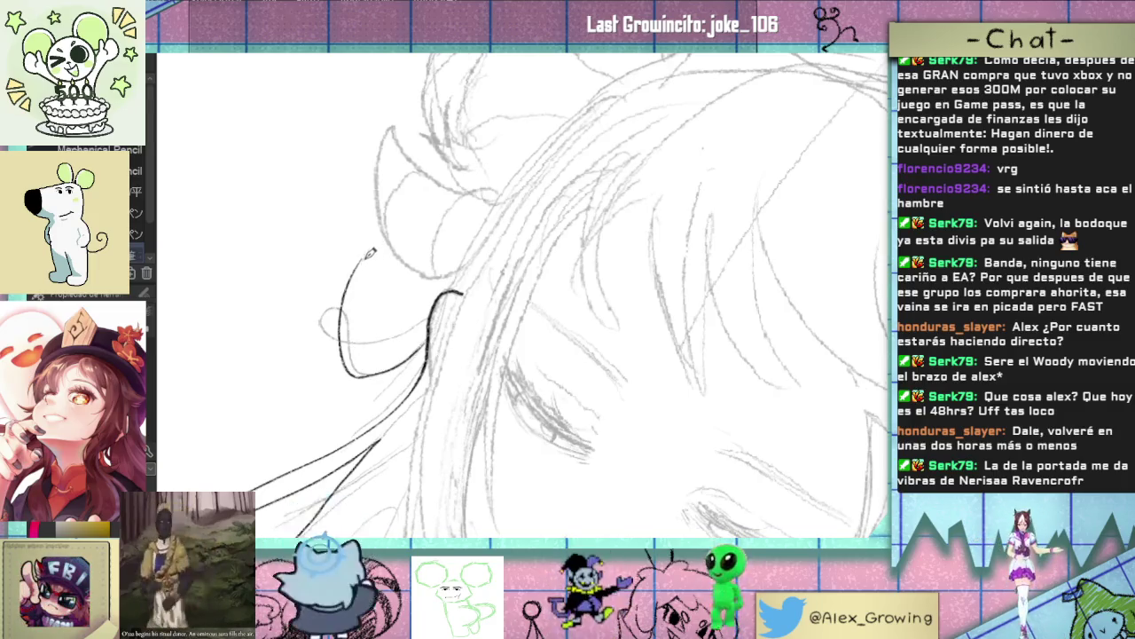
pyautogui.moveTo(342, 344)
pyautogui.mouseDown()
pyautogui.moveTo(422, 335)
pyautogui.moveTo(350, 325)
pyautogui.mouseUp()
pyautogui.hotkey('ctrl', 'z')
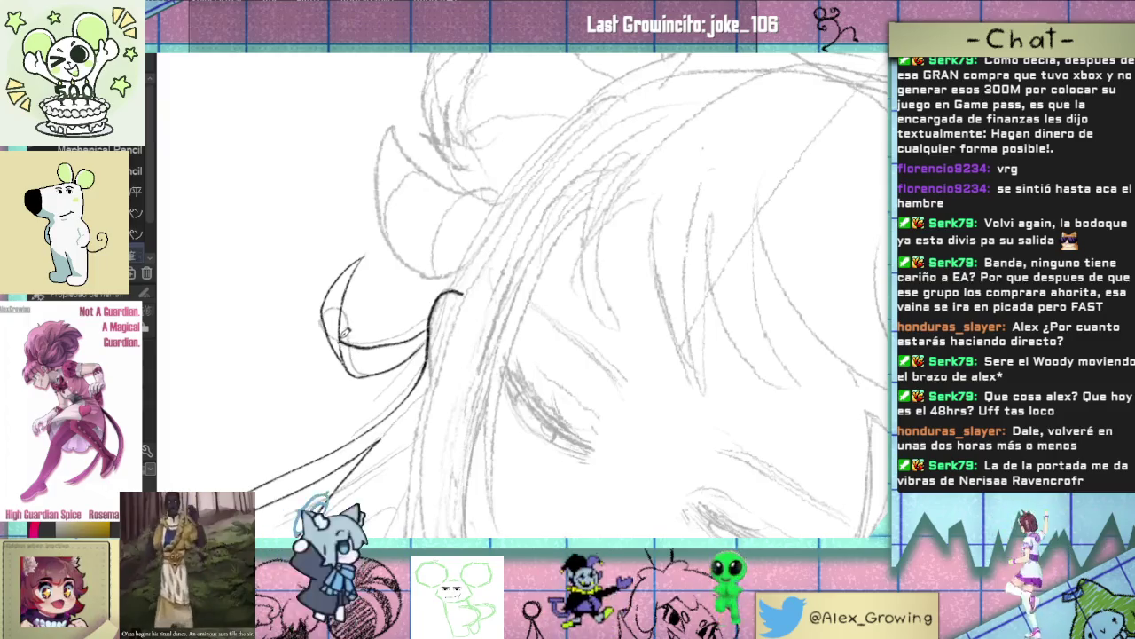
pyautogui.scroll(-3, 349, 358)
# - Zoom in on the hair and remove the dark stroke beside the taller girl's face, redoing then undoing it
pyautogui.scroll(-2, 349, 359)
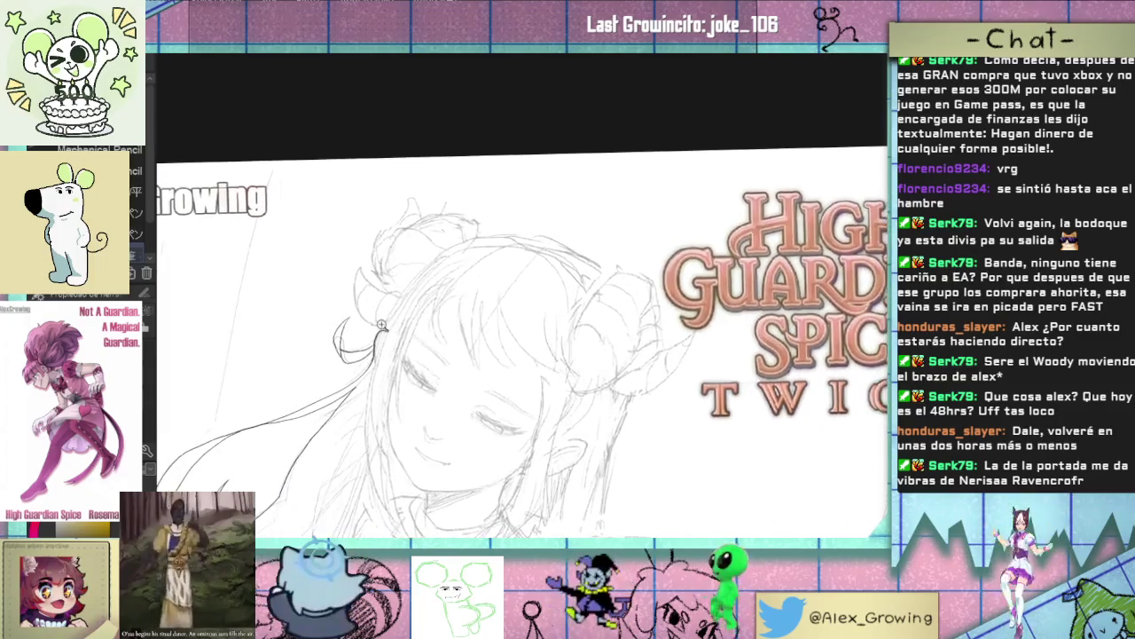
pyautogui.scroll(5, 404, 332)
pyautogui.scroll(-4, 407, 318)
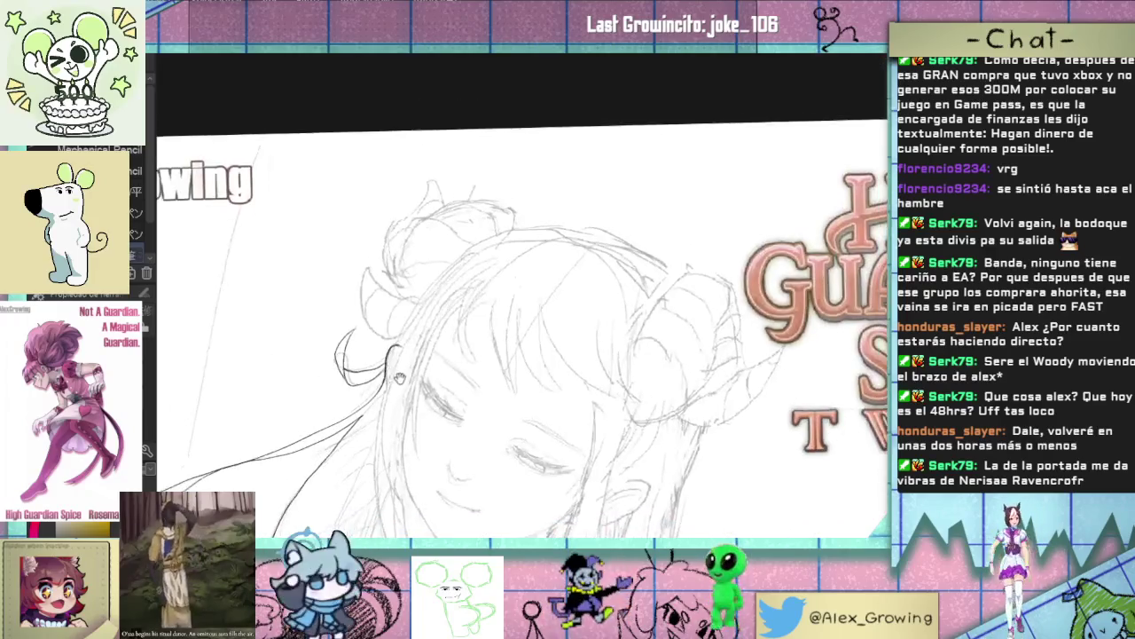
pyautogui.scroll(4, 399, 321)
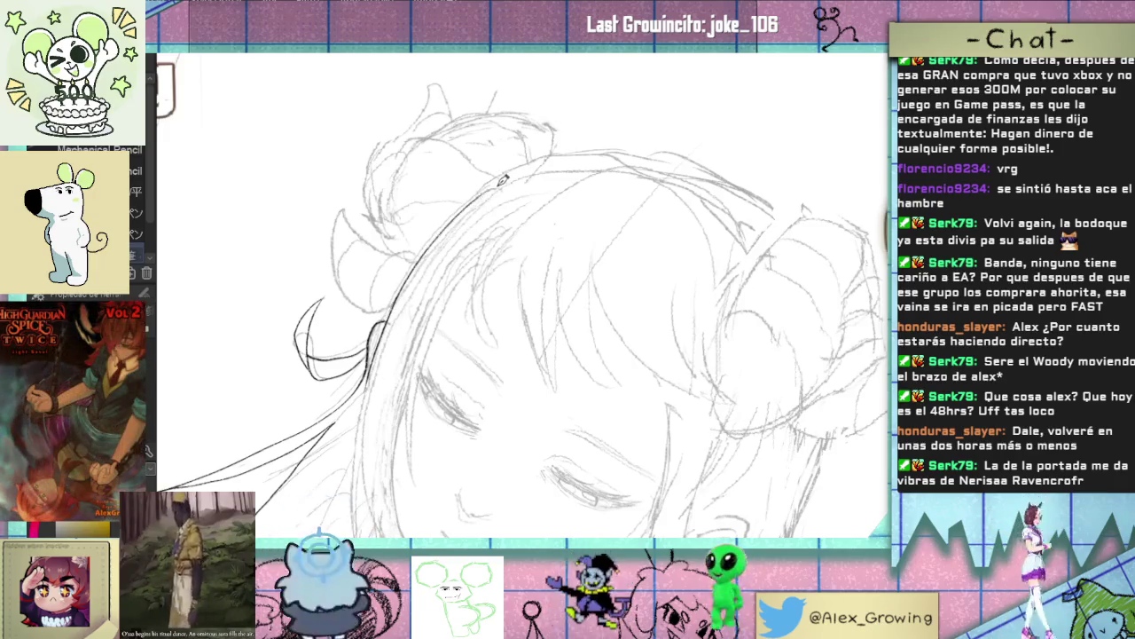
pyautogui.scroll(-2, 467, 279)
pyautogui.scroll(1, 467, 278)
pyautogui.scroll(2, 461, 292)
pyautogui.scroll(1, 408, 346)
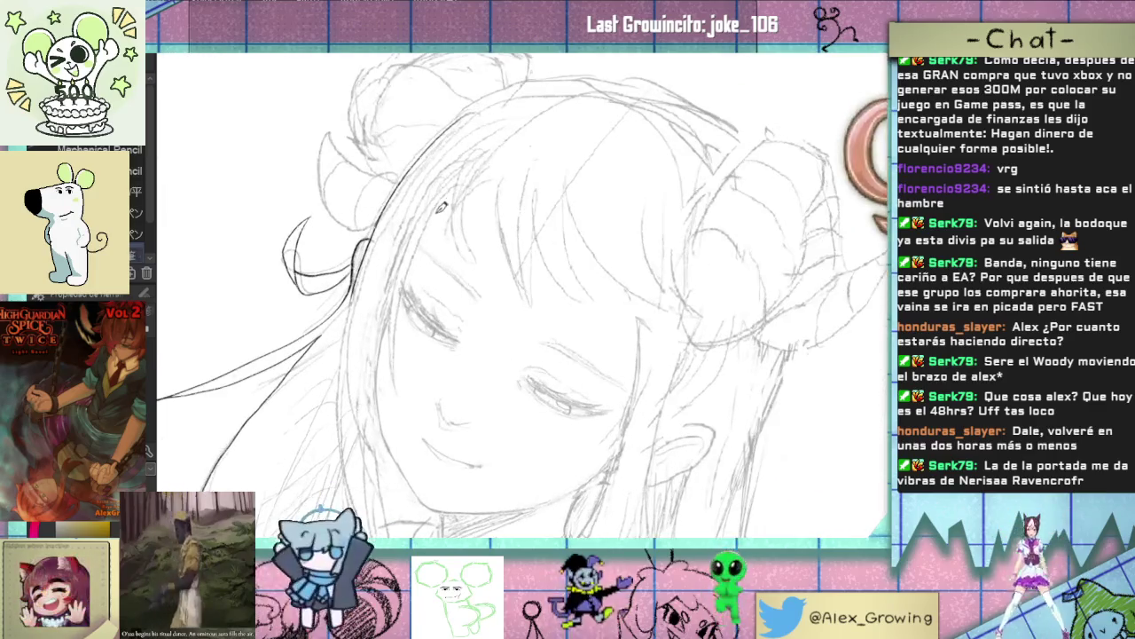
pyautogui.hotkey('ctrl', 'z')
pyautogui.hotkey('ctrl', 'y')
pyautogui.hotkey('ctrl', 'z')
# - Zoom out and rotate the canvas to view the whole cover page
pyautogui.scroll(-1, 388, 264)
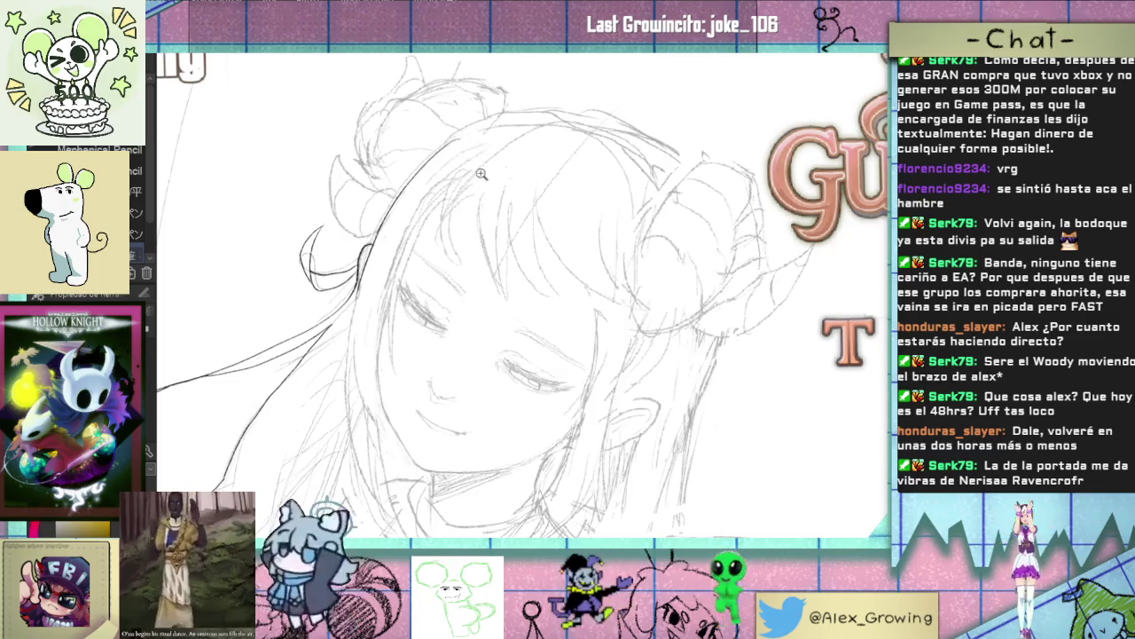
pyautogui.scroll(-3, 475, 162)
pyautogui.moveTo(497, 204)
pyautogui.mouseDown()
pyautogui.moveTo(595, 232)
pyautogui.moveTo(433, 189)
pyautogui.mouseUp()
pyautogui.scroll(3, 594, 232)
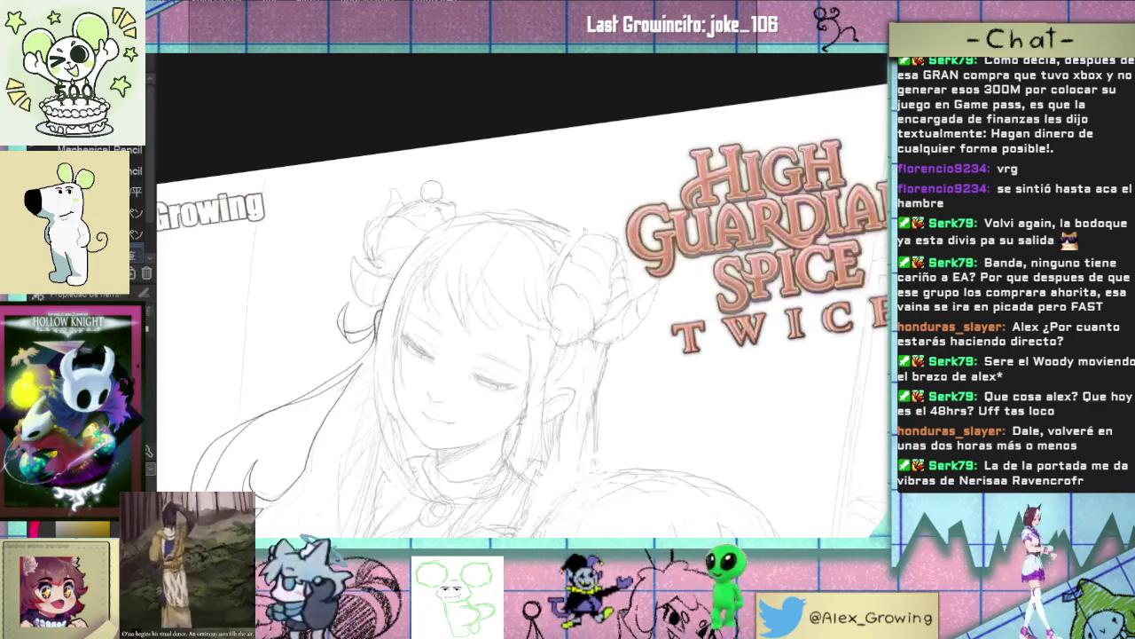
pyautogui.scroll(-3, 474, 195)
pyautogui.scroll(3, 506, 275)
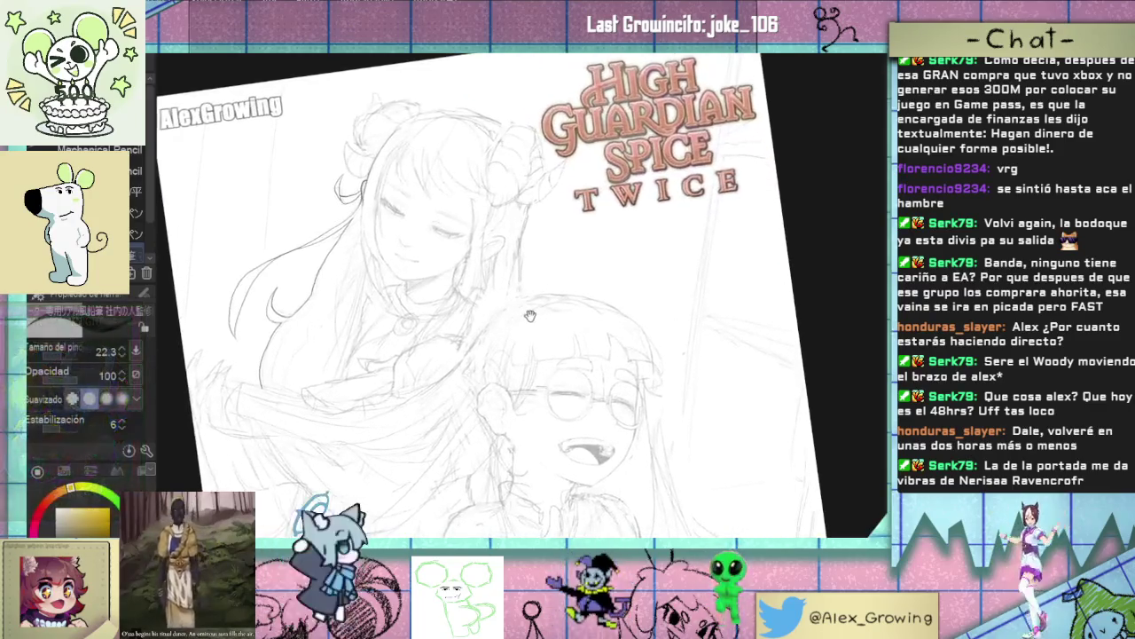
pyautogui.scroll(1, 506, 275)
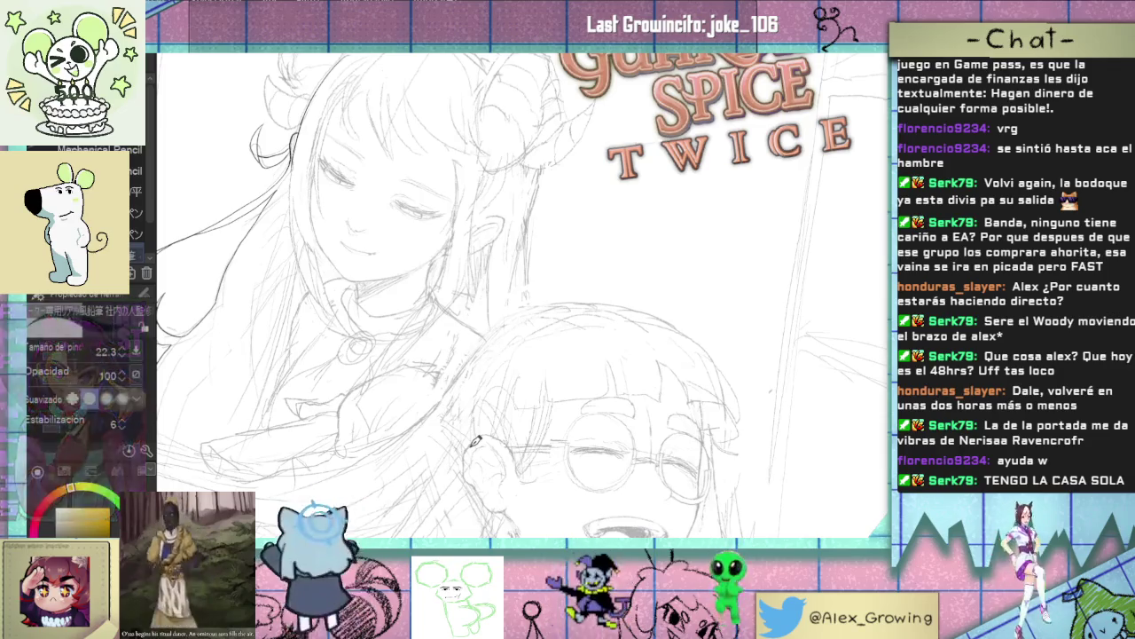
pyautogui.scroll(-5, 350, 267)
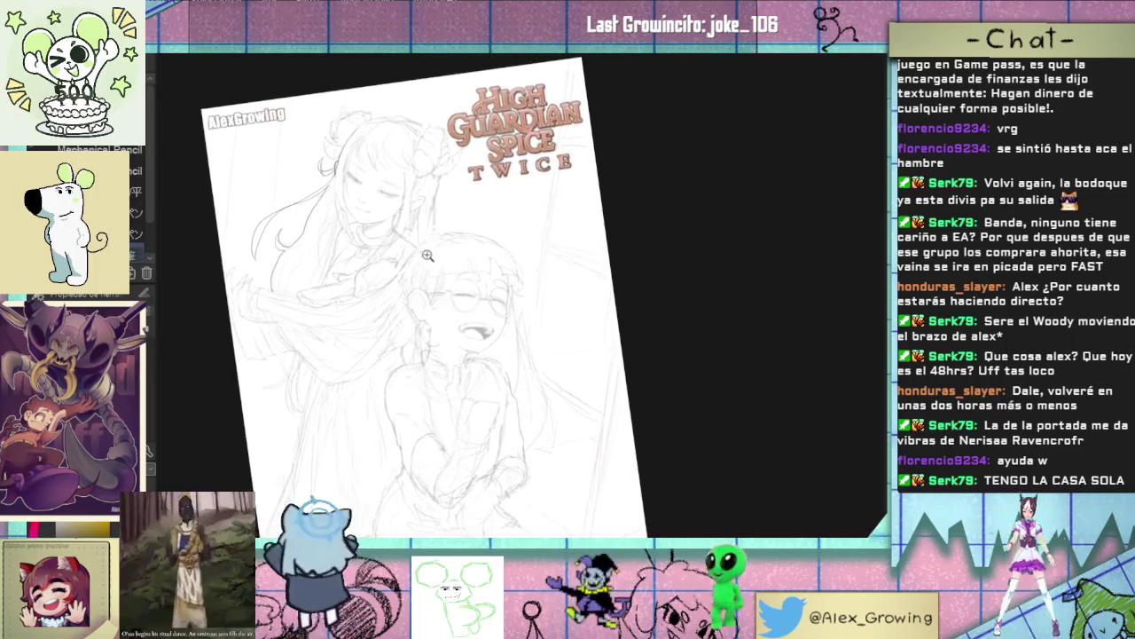
pyautogui.scroll(5, 419, 246)
pyautogui.scroll(2, 419, 247)
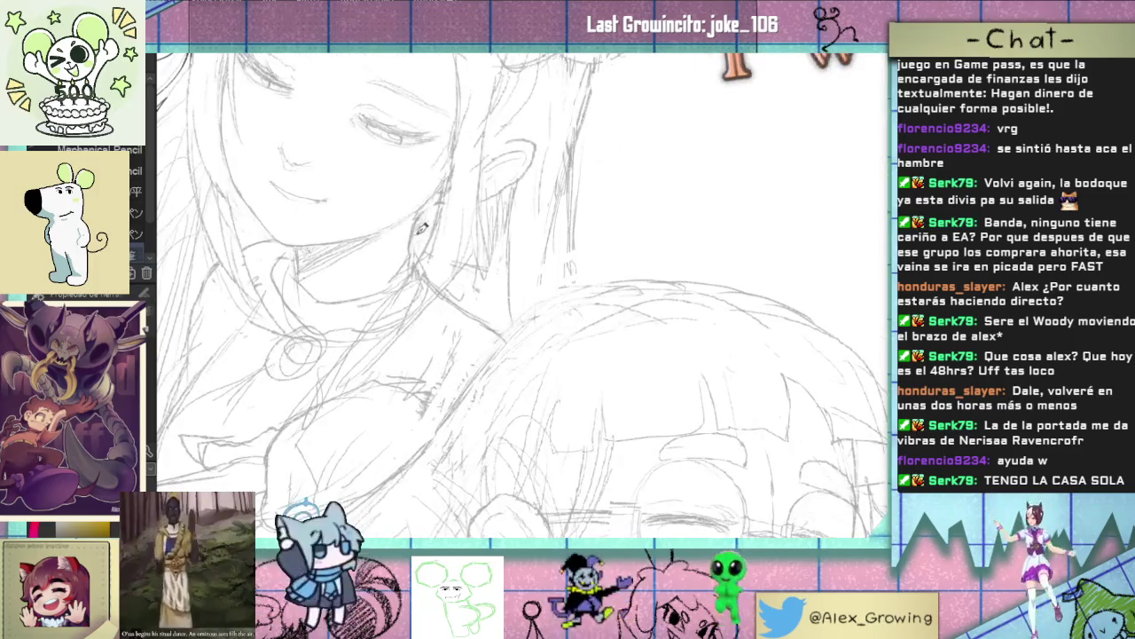